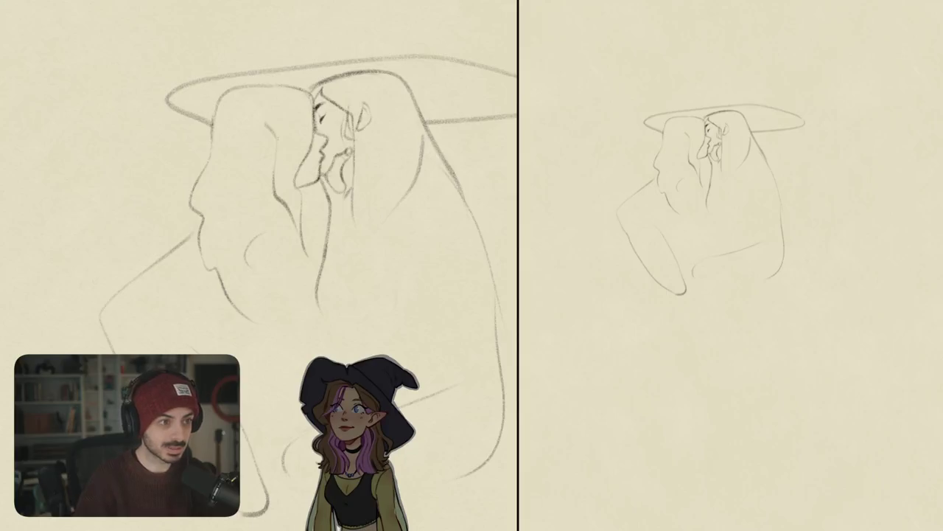
Erase the left witch's old upper profile line and redraw her back contour, undoing a stray stroke.
drag(212, 140, 214, 202)
drag(259, 180, 333, 196)
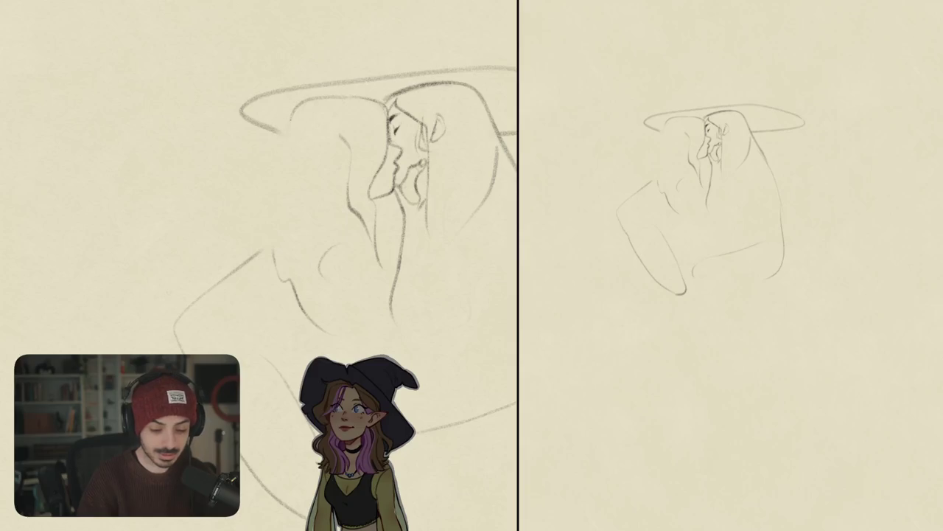
drag(282, 139, 258, 215)
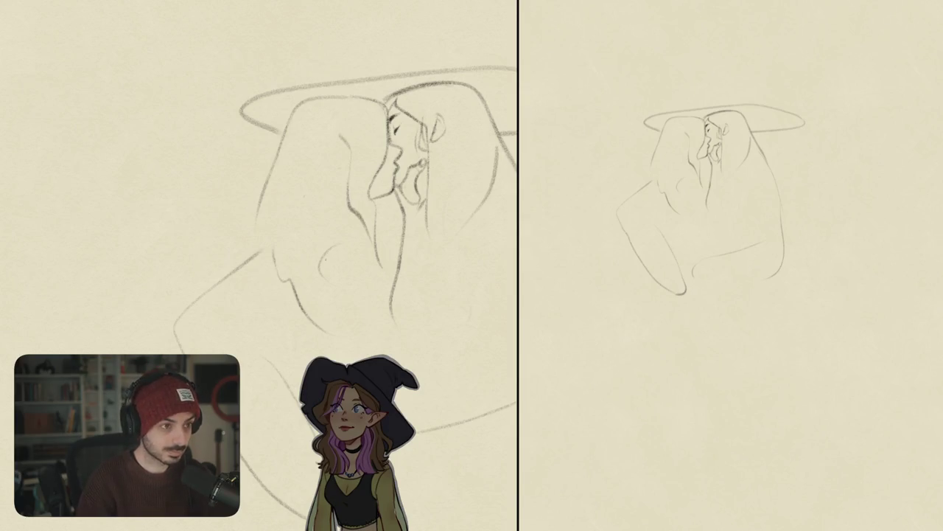
mouse_move(258, 210)
mouse_down()
mouse_move(271, 171)
mouse_move(257, 251)
mouse_up()
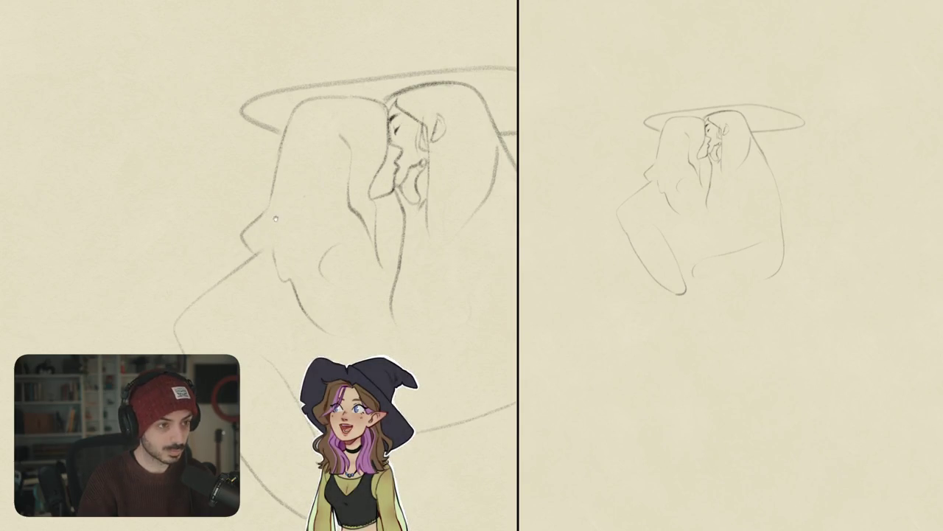
drag(263, 199, 280, 202)
key(ctrl+z)
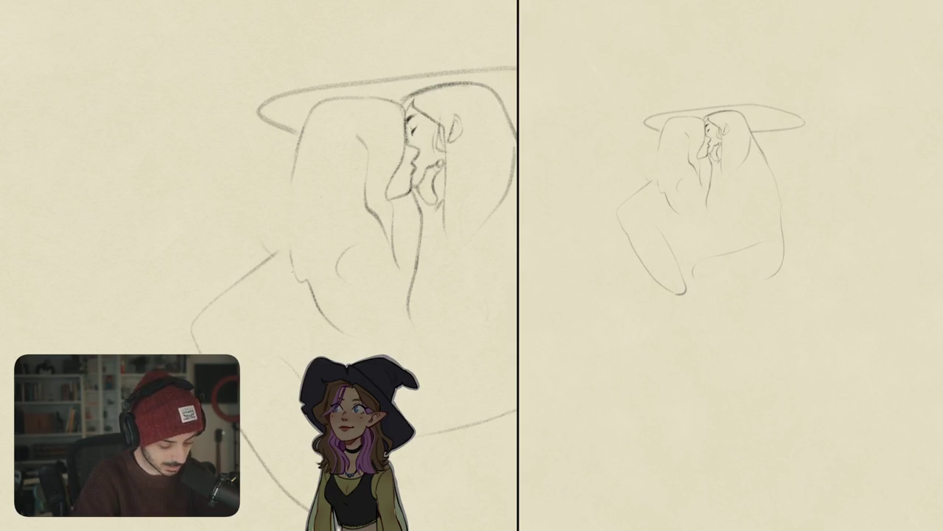
Redraw the left witch's curved forehead hairline on a second try, then begin hatching the pointed hat tip.
drag(407, 92, 317, 157)
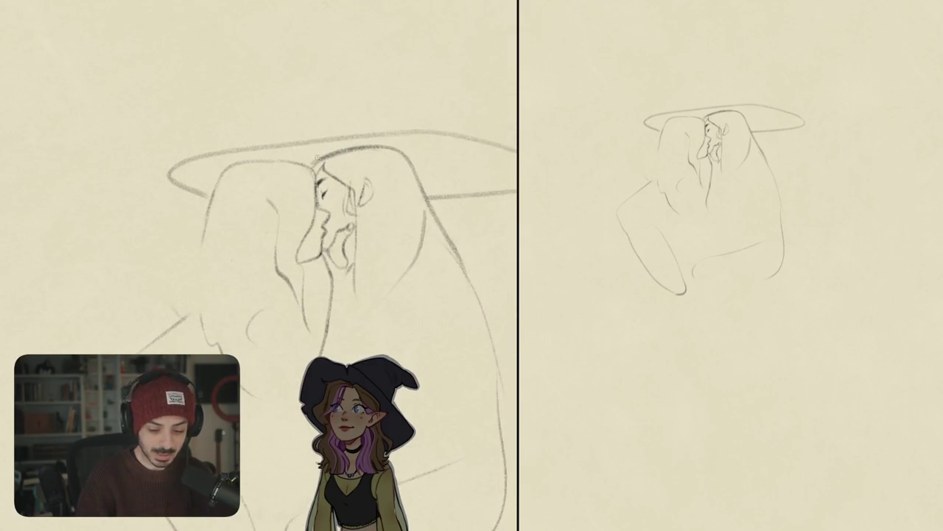
scroll(318, 157, up, 3)
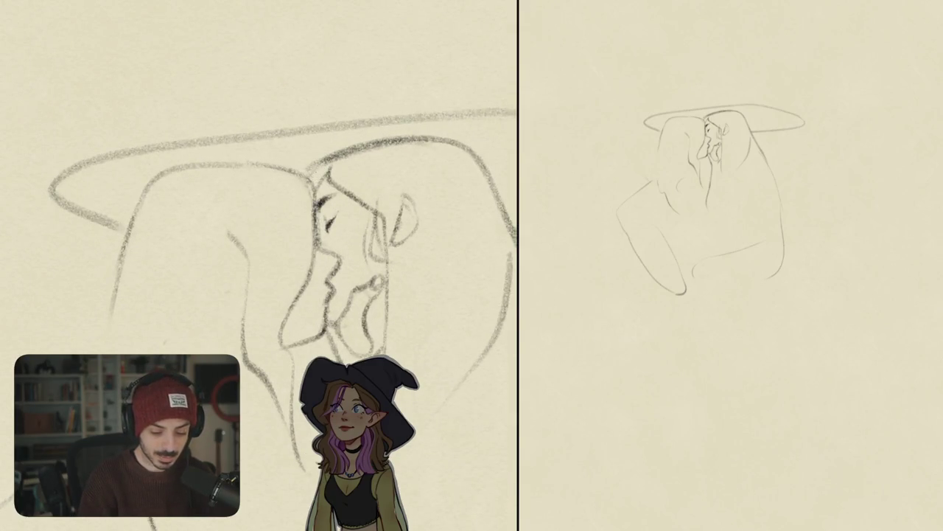
drag(319, 169, 294, 188)
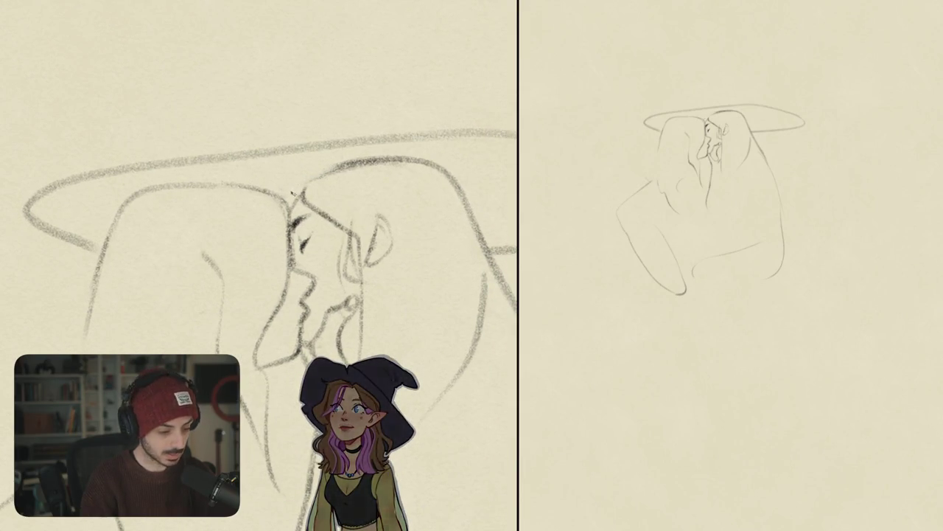
drag(278, 200, 327, 166)
key(ctrl+z)
drag(280, 201, 353, 165)
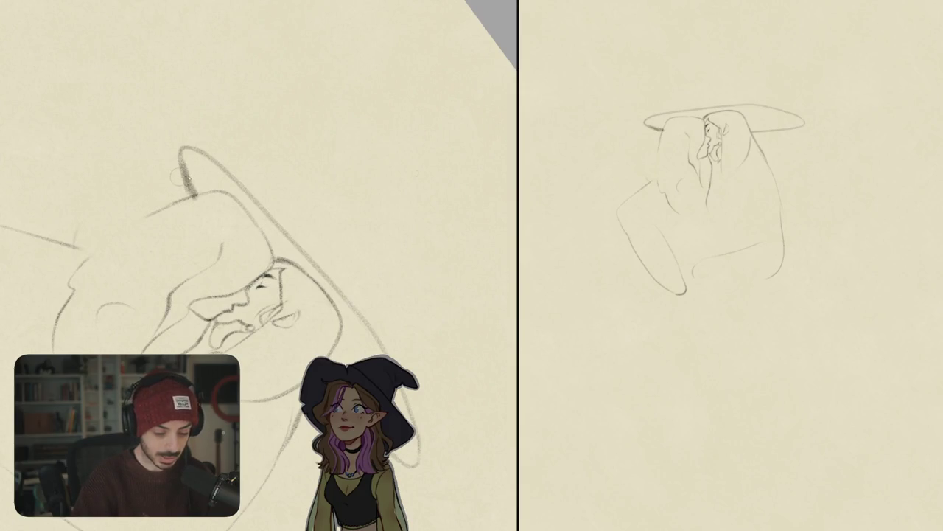
mouse_move(189, 175)
mouse_down()
mouse_move(193, 196)
mouse_move(233, 194)
mouse_up()
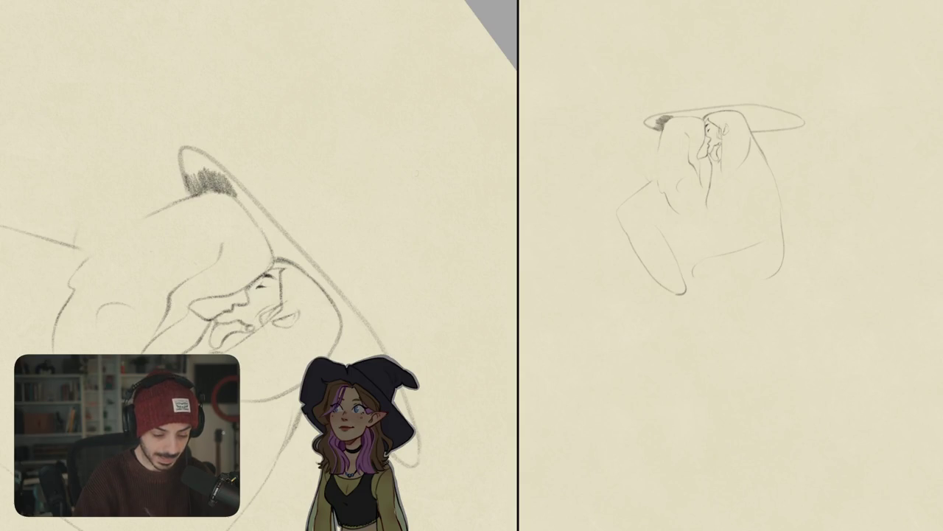
Hatch the pointed hat tip dark and add short strokes beside the left witch's face.
mouse_move(183, 152)
mouse_down()
mouse_move(185, 177)
mouse_move(217, 183)
mouse_up()
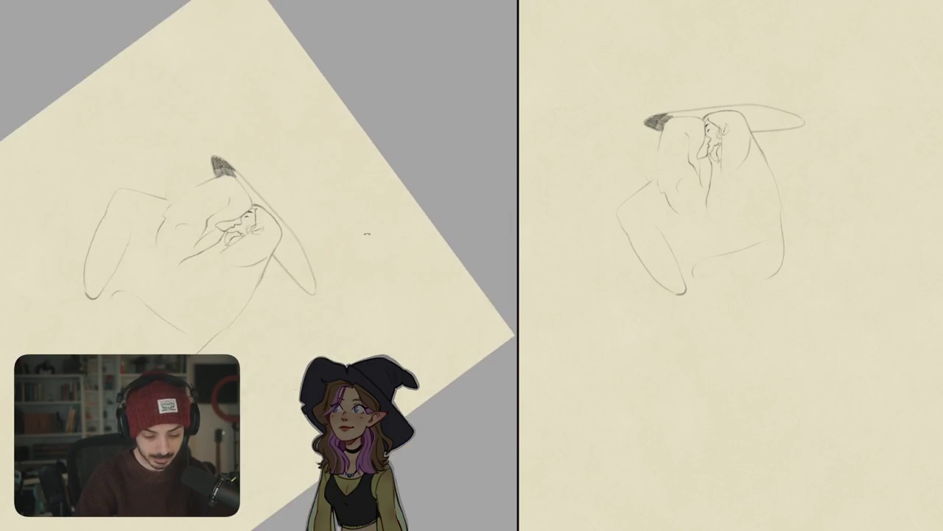
drag(354, 241, 394, 168)
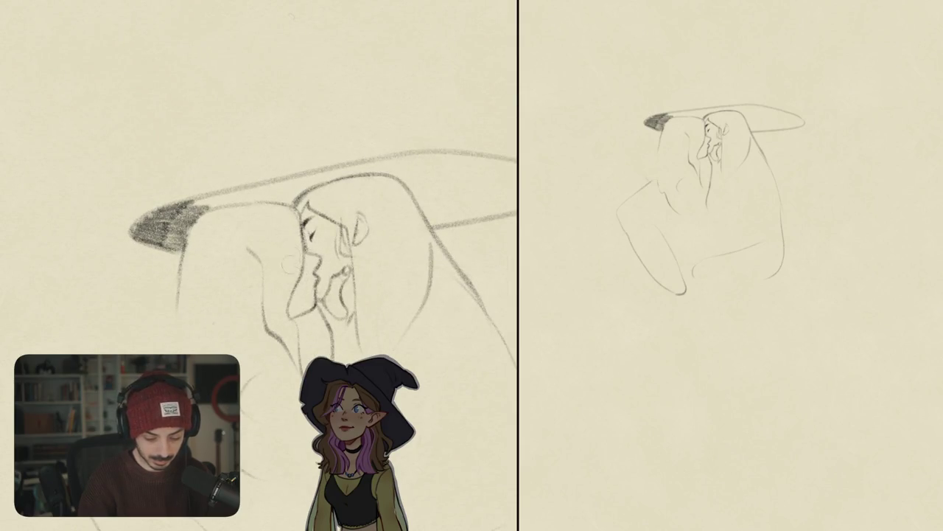
mouse_move(294, 223)
mouse_down()
mouse_move(282, 277)
mouse_move(287, 341)
mouse_up()
scroll(295, 251, up, 3)
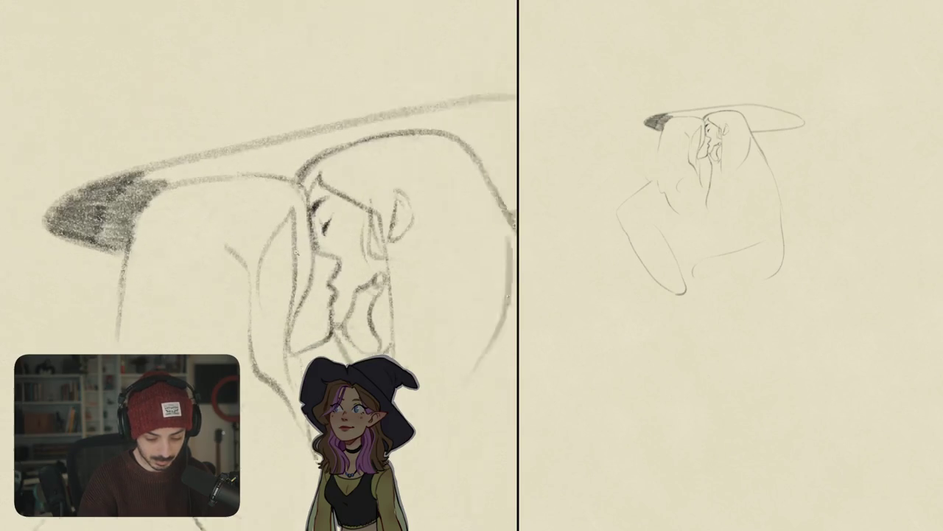
drag(296, 242, 286, 262)
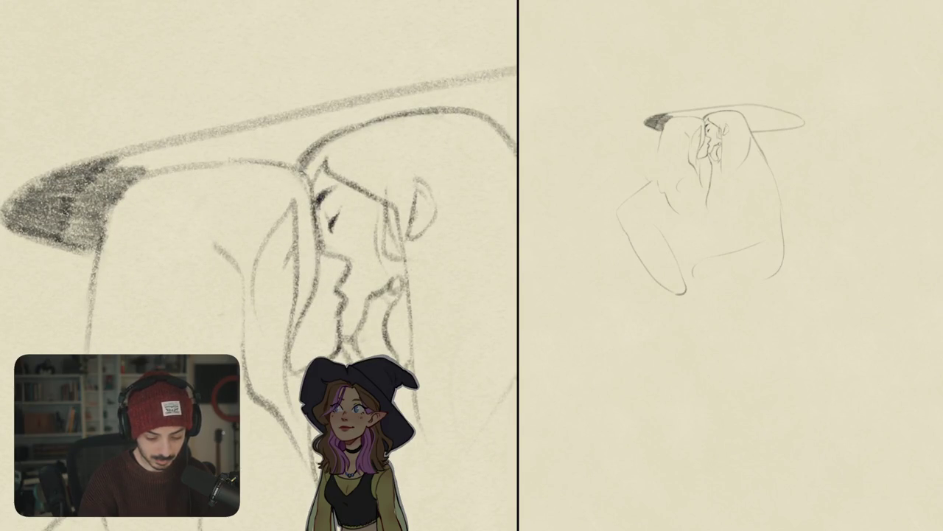
scroll(300, 335, down, 5)
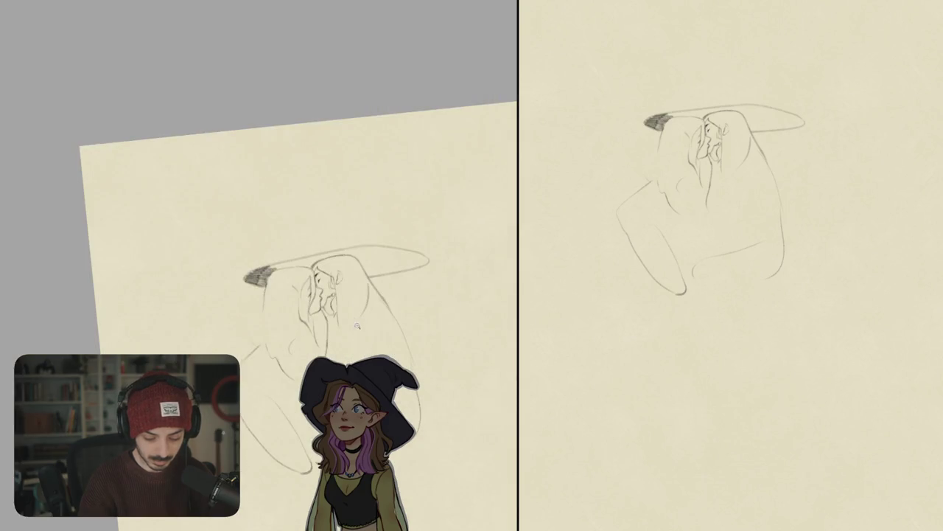
scroll(356, 326, down, 2)
scroll(317, 280, up, 5)
scroll(311, 269, up, 2)
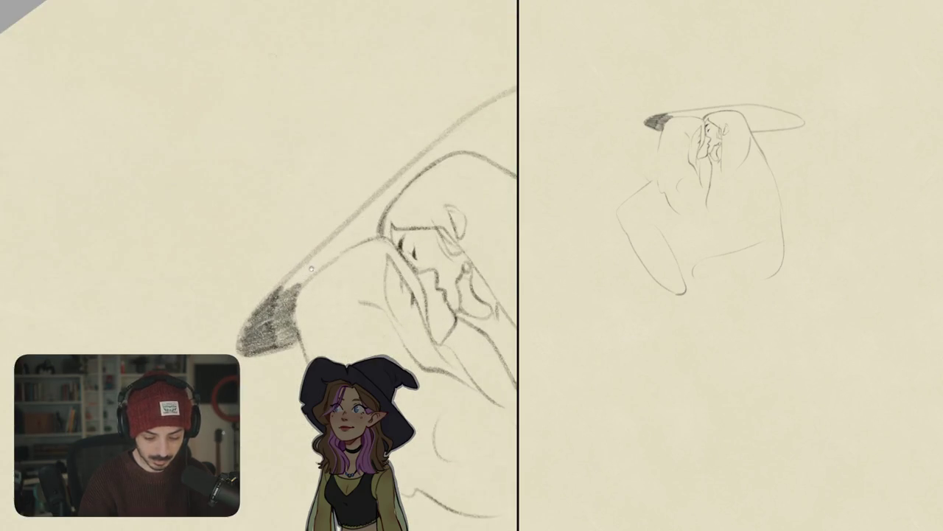
Shade along the hat brim's edge, extending the hatching up and to the right.
mouse_move(283, 291)
mouse_down()
mouse_move(317, 254)
mouse_move(341, 247)
mouse_up()
drag(302, 272, 373, 209)
mouse_move(327, 252)
mouse_down()
mouse_move(376, 218)
mouse_move(359, 242)
mouse_move(377, 230)
mouse_move(402, 181)
mouse_up()
drag(360, 230, 434, 151)
drag(391, 210, 433, 153)
scroll(331, 258, down, 2)
Darken and thicken the brim hatching from its left half out to its right tip.
drag(236, 277, 323, 204)
drag(256, 263, 365, 183)
mouse_move(320, 209)
mouse_down()
mouse_move(396, 170)
mouse_move(390, 181)
mouse_up()
mouse_move(304, 240)
mouse_down()
mouse_move(379, 200)
mouse_move(358, 221)
mouse_up()
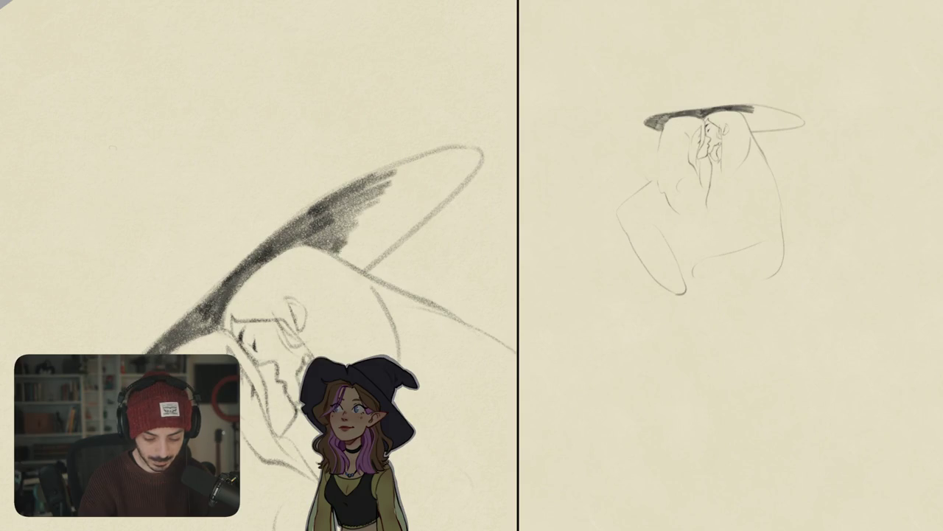
drag(383, 181, 442, 158)
scroll(258, 266, down, 3)
drag(349, 259, 310, 303)
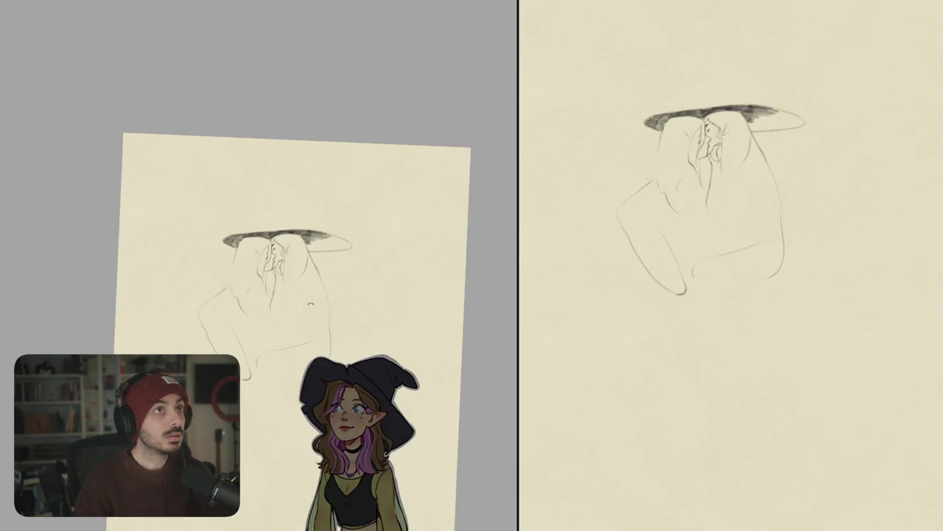
scroll(311, 303, up, 5)
scroll(311, 303, up, 2)
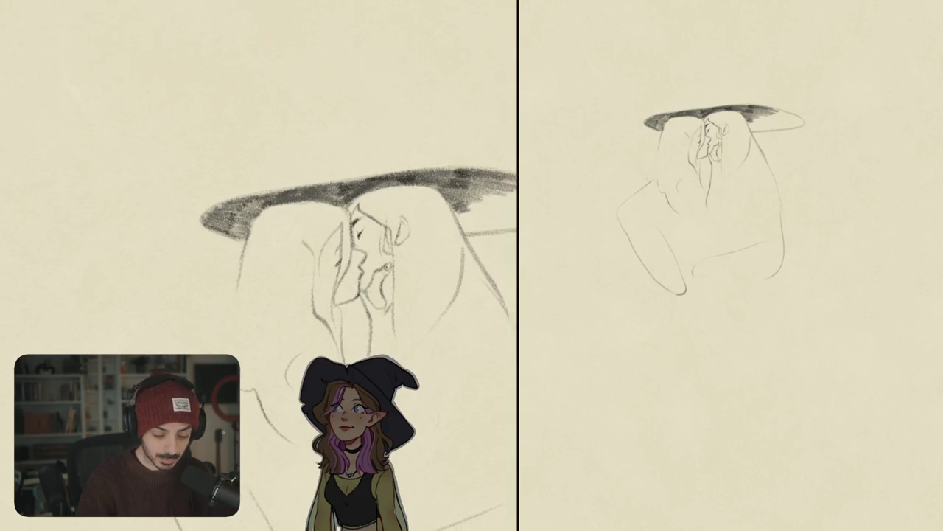
Level the view, redraw a hair strand down the left witch and refine the right witch's ear.
drag(412, 221, 398, 177)
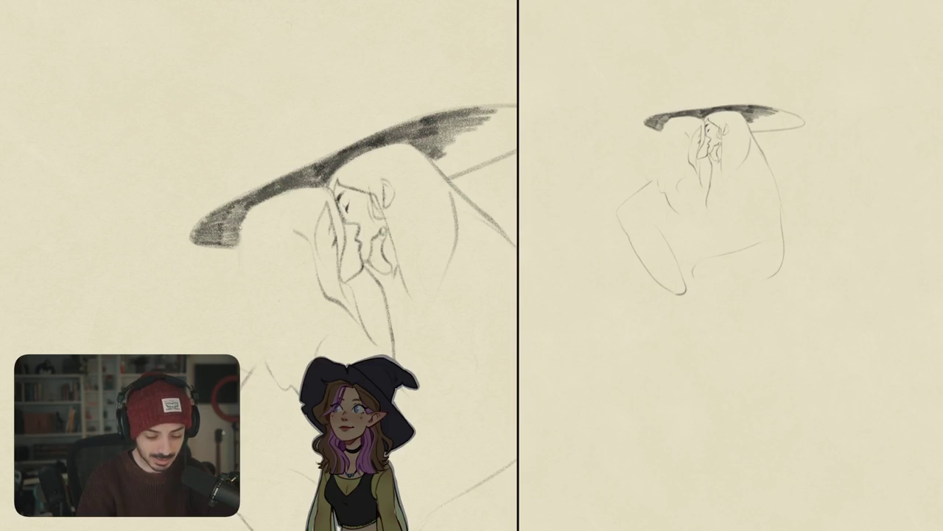
drag(412, 221, 428, 265)
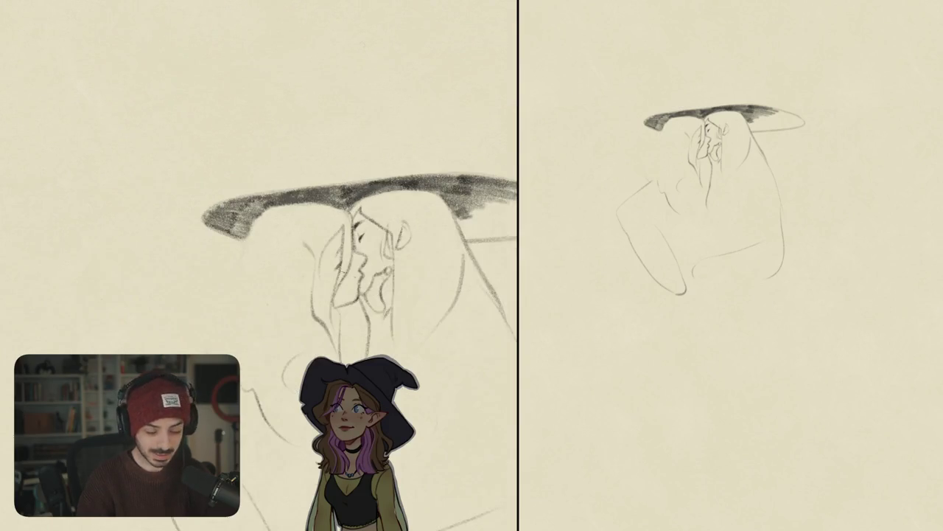
mouse_move(308, 351)
mouse_down()
mouse_move(319, 311)
mouse_move(245, 251)
mouse_up()
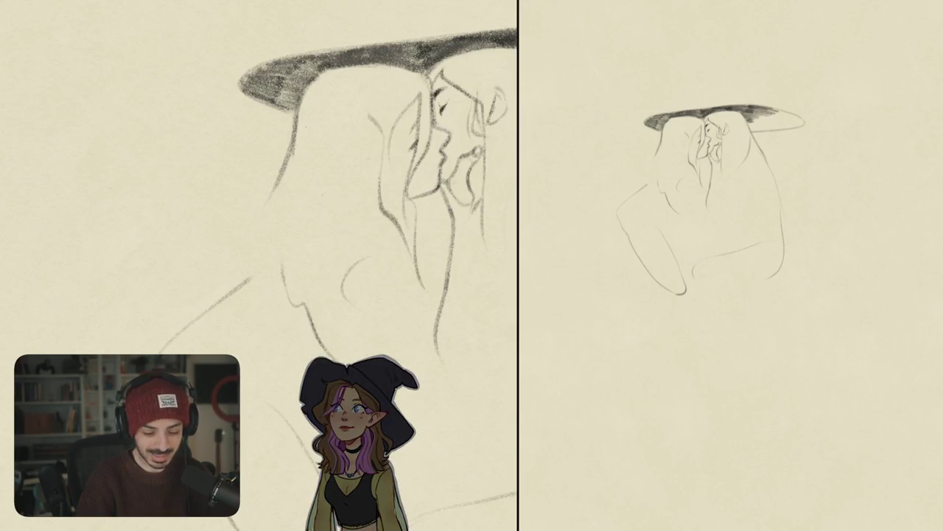
key(ctrl+z)
mouse_move(296, 117)
mouse_down()
mouse_move(233, 218)
mouse_move(271, 171)
mouse_up()
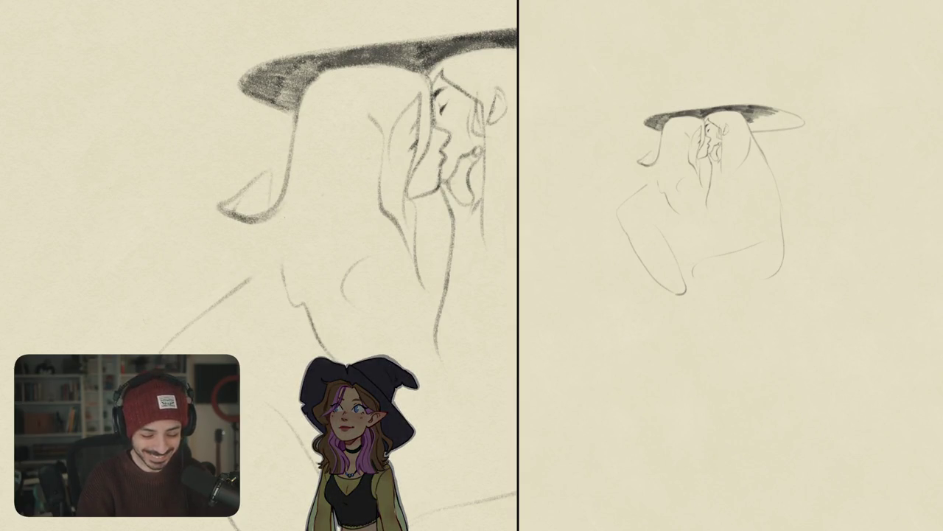
scroll(276, 206, down, 5)
scroll(393, 159, up, 5)
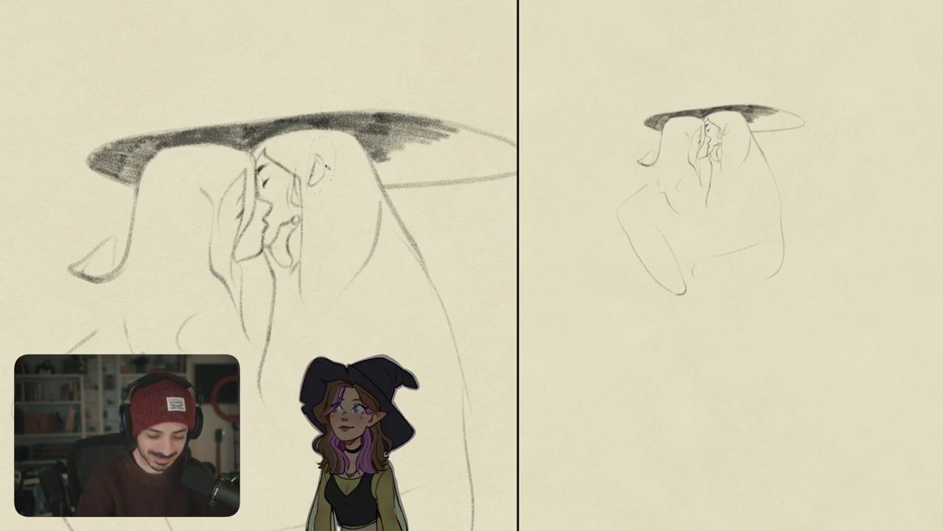
drag(329, 168, 326, 195)
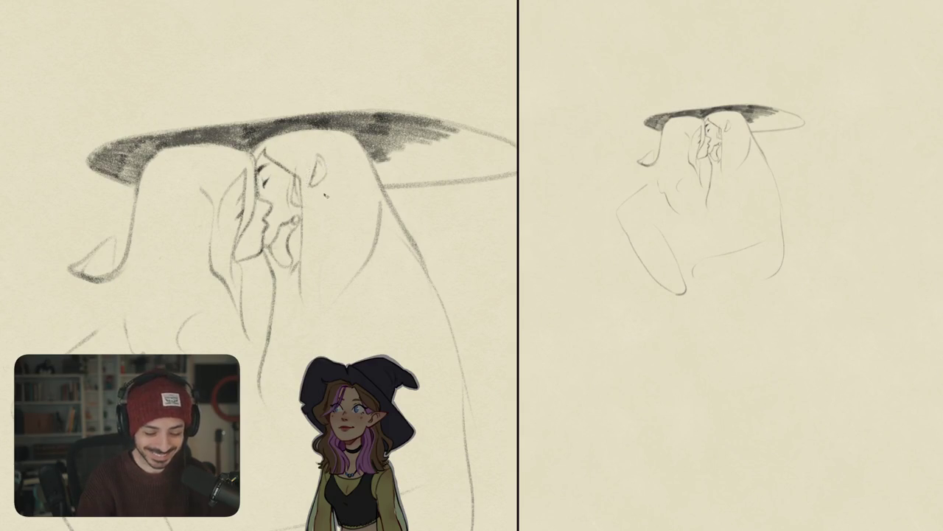
Rework the left witch's hair and face outline under the hat's left edge with falling strands.
drag(286, 232, 292, 202)
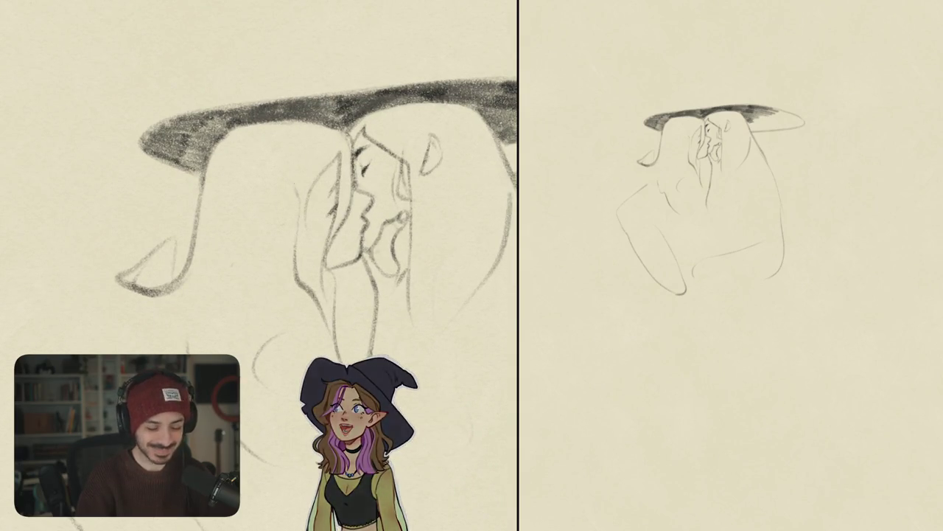
drag(280, 165, 305, 133)
drag(241, 112, 222, 212)
drag(230, 145, 218, 230)
drag(233, 142, 202, 247)
drag(242, 148, 237, 265)
mouse_move(295, 258)
mouse_down()
mouse_move(285, 177)
mouse_move(276, 302)
mouse_up()
drag(264, 261, 305, 342)
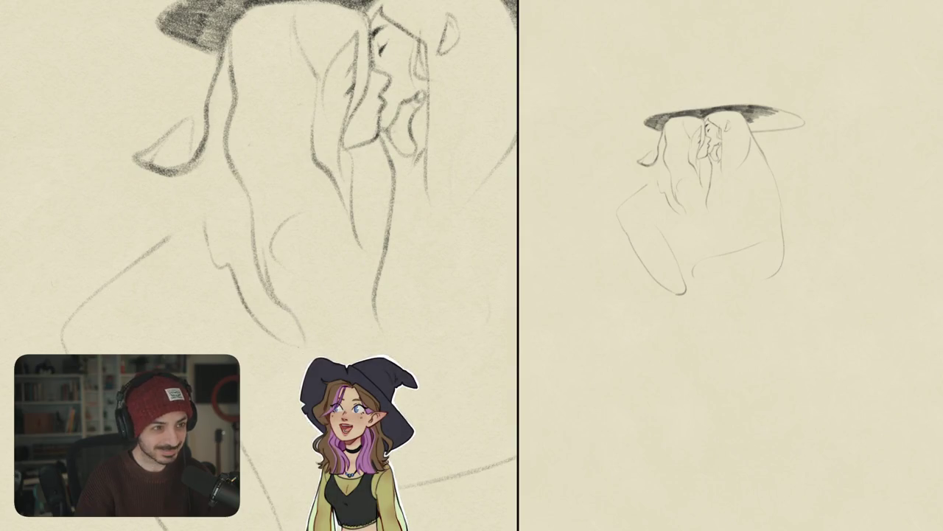
drag(272, 243, 281, 285)
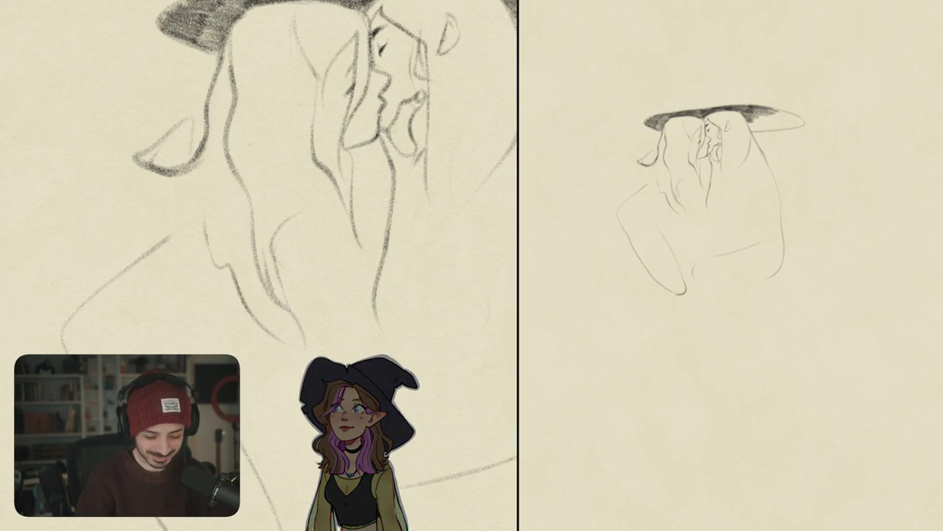
key(ctrl+z)
key(ctrl+z)
Draw long hair strands down the left witch's back and a line along the lower figure's outline.
drag(279, 283, 299, 187)
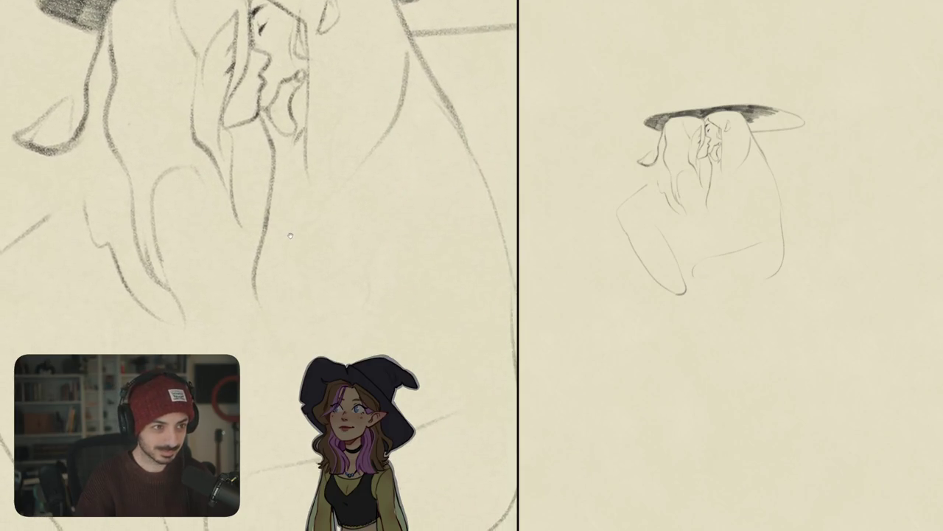
drag(290, 235, 278, 203)
scroll(278, 203, down, 2)
drag(273, 129, 317, 156)
key(ctrl+z)
drag(271, 126, 300, 318)
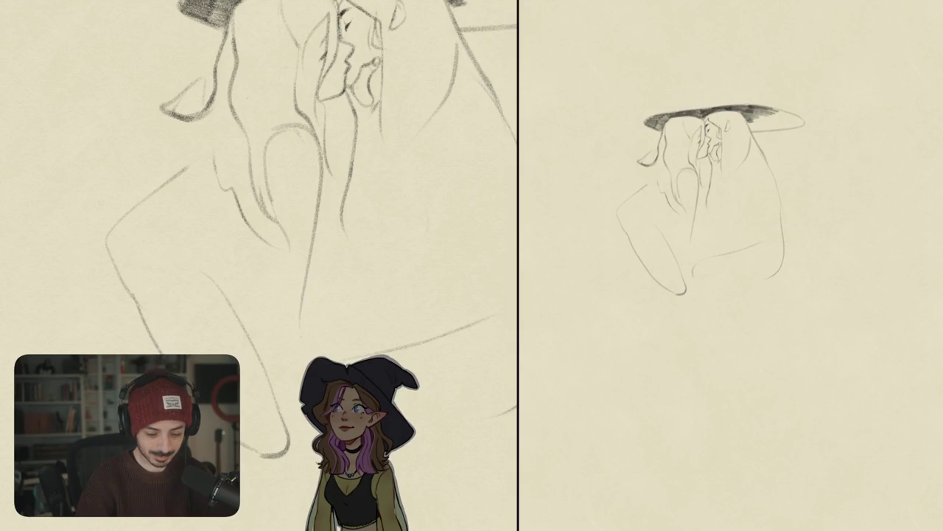
drag(261, 168, 280, 382)
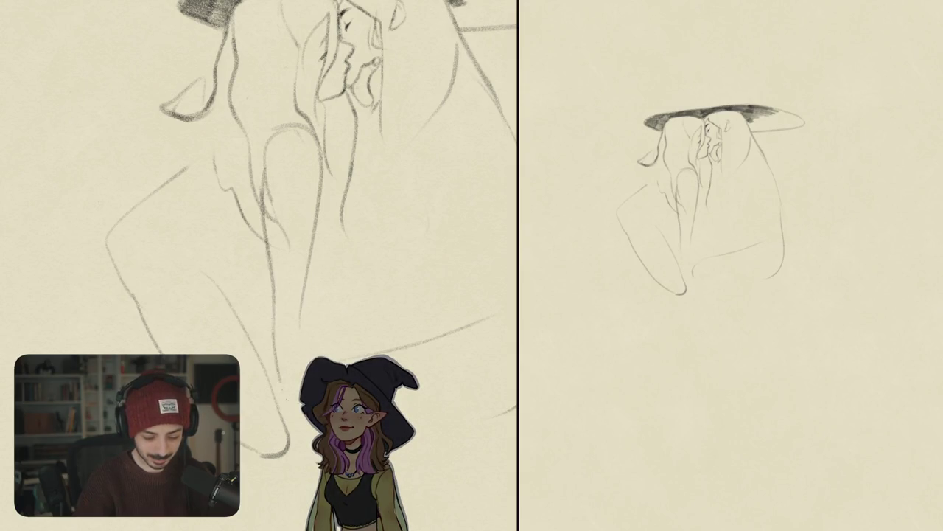
drag(307, 264, 301, 383)
scroll(311, 317, down, 4)
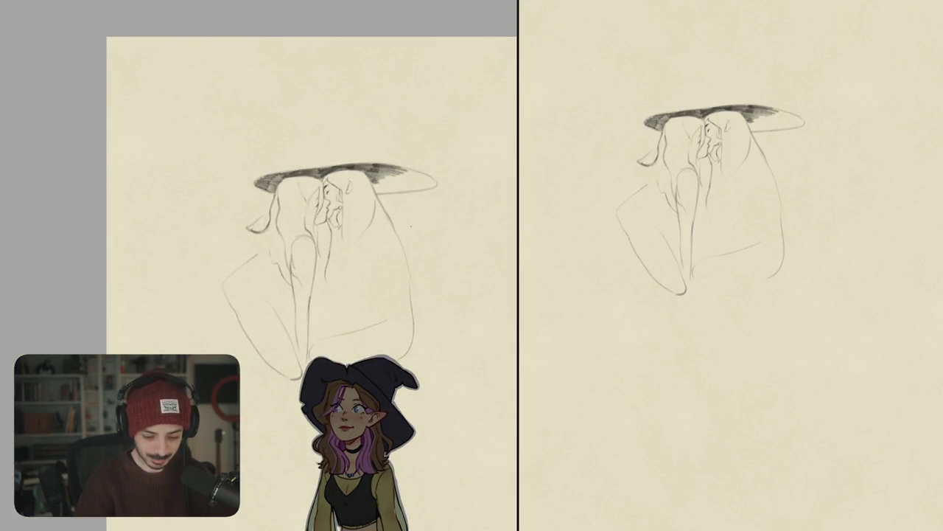
Mirror the canvas view and erase the tangled lines in the centre of the pair.
key(m)
drag(313, 293, 368, 271)
drag(276, 273, 275, 341)
mouse_move(292, 231)
mouse_down()
mouse_move(288, 327)
mouse_move(272, 292)
mouse_up()
scroll(269, 217, up, 2)
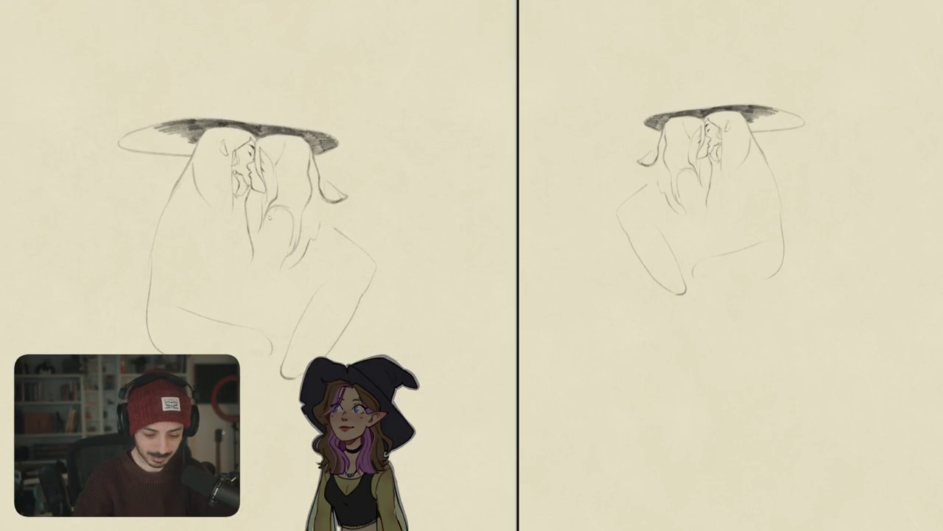
Redraw the arm contour running through the middle of the kissing pair.
drag(269, 234, 286, 310)
scroll(258, 221, up, 2)
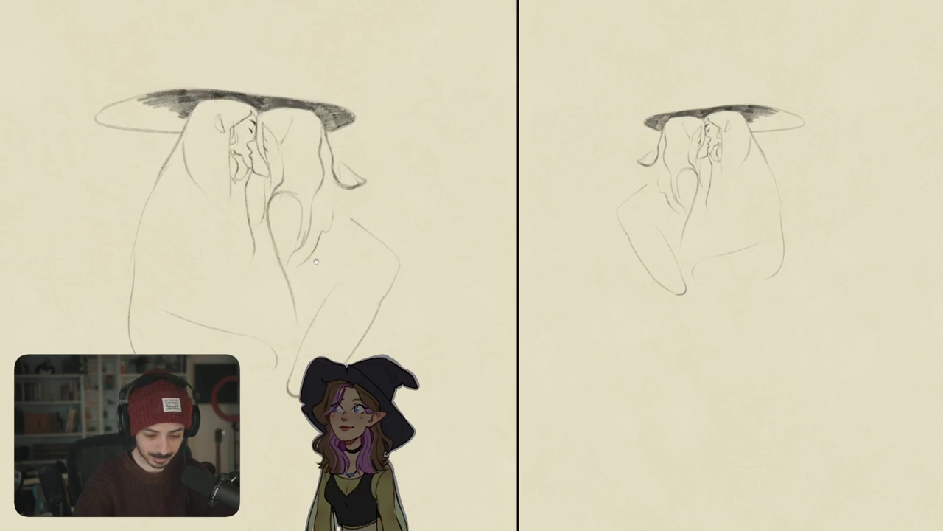
scroll(281, 222, up, 2)
key(ctrl+z)
mouse_move(302, 184)
mouse_down()
mouse_move(297, 223)
mouse_move(334, 299)
mouse_up()
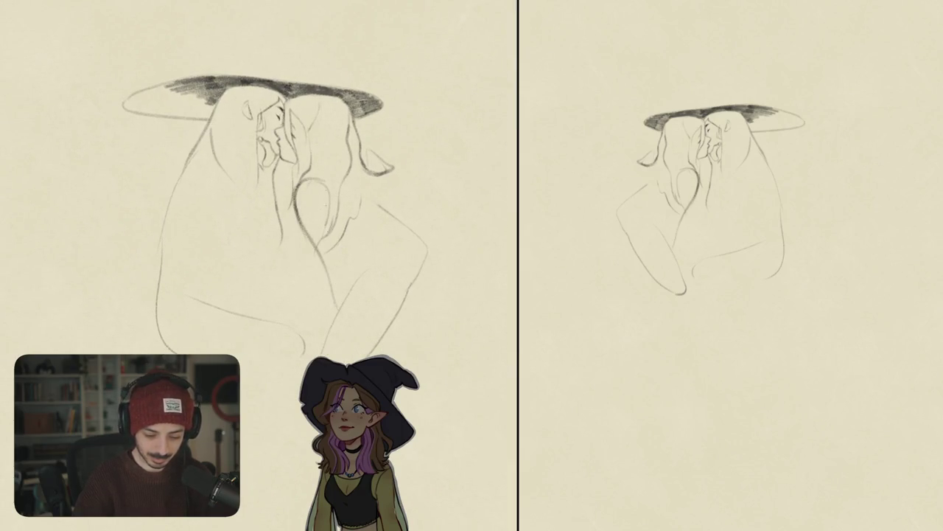
drag(324, 201, 339, 244)
drag(326, 208, 345, 286)
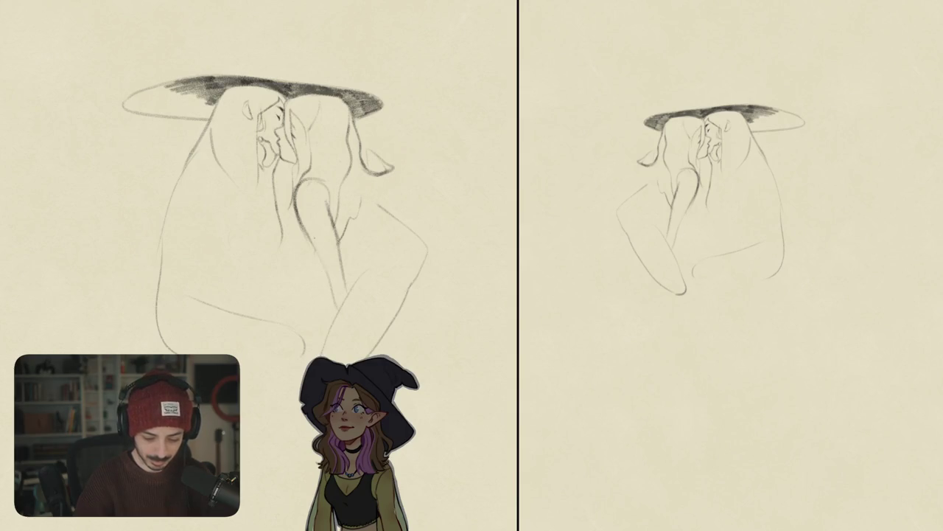
drag(309, 241, 329, 316)
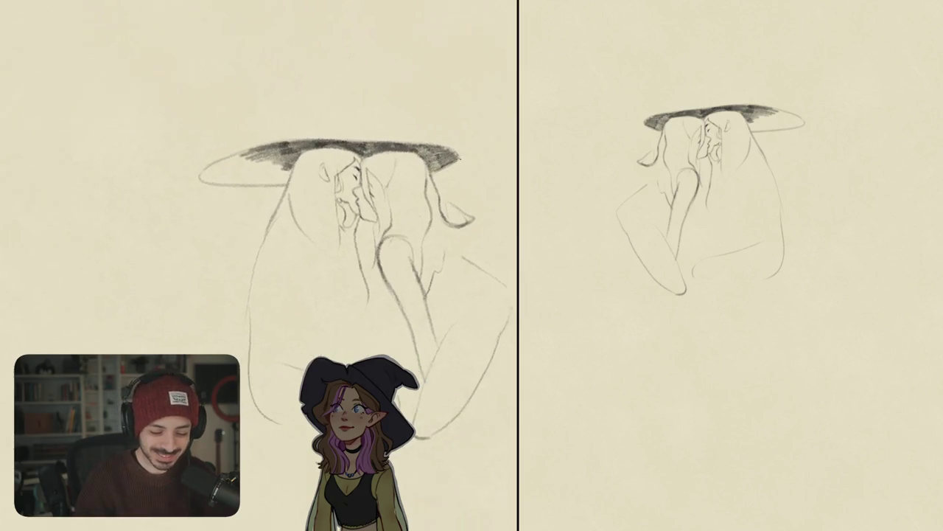
Darken the hat brim's left tip and the shading near the kissing faces.
mouse_move(195, 171)
mouse_down()
mouse_move(244, 166)
mouse_move(258, 174)
mouse_move(250, 181)
mouse_up()
mouse_move(196, 193)
mouse_down()
mouse_move(228, 189)
mouse_move(184, 181)
mouse_up()
mouse_move(249, 171)
mouse_down()
mouse_move(262, 164)
mouse_move(269, 180)
mouse_up()
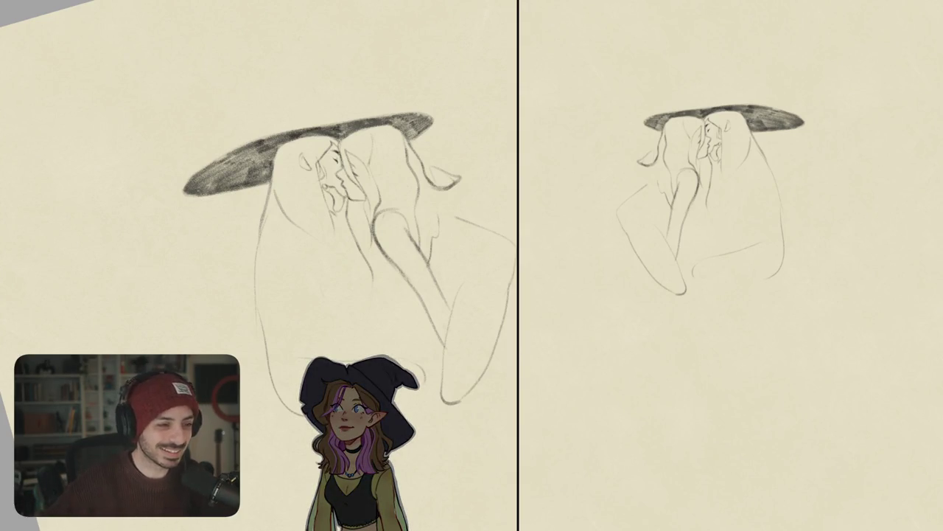
Lightly erase a small patch of the brim's upper edge with the canvas rotated.
drag(346, 221, 376, 169)
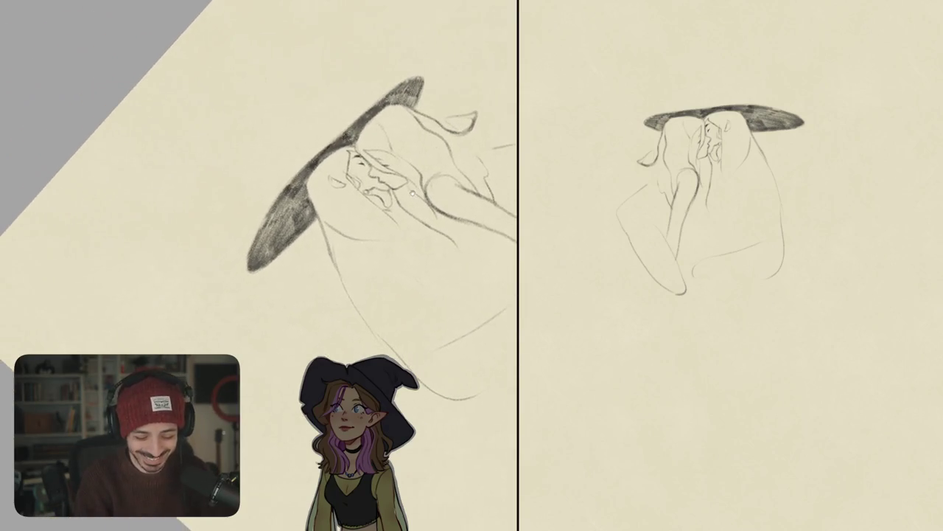
drag(283, 195, 302, 169)
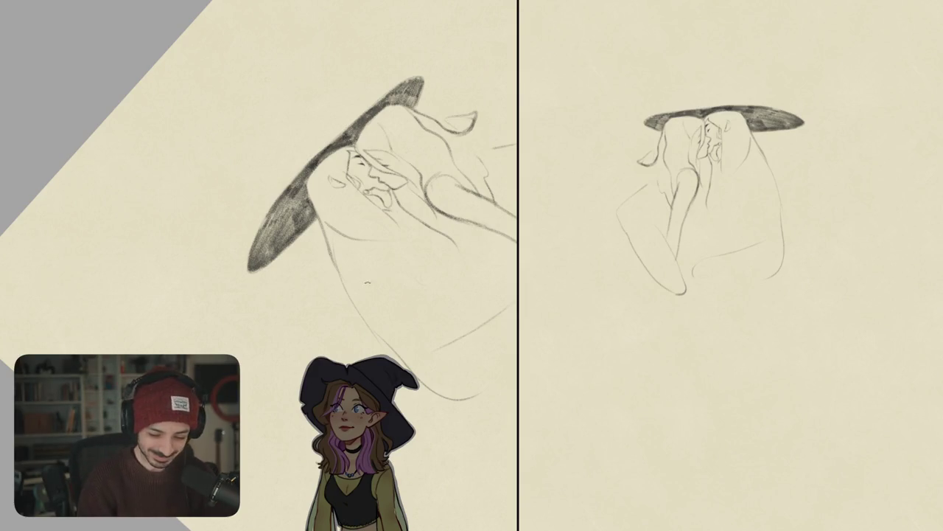
drag(367, 282, 247, 260)
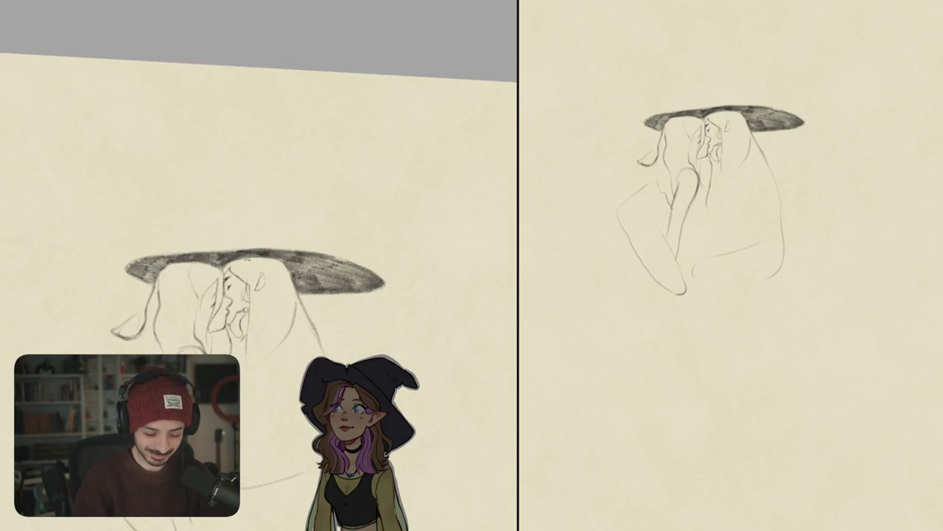
Draw a tall pointed crown and bend its hooked tip down-left with Free Transform.
drag(231, 250, 247, 229)
mouse_move(298, 158)
mouse_down()
mouse_move(329, 148)
mouse_move(310, 181)
mouse_move(297, 255)
mouse_move(371, 174)
mouse_up()
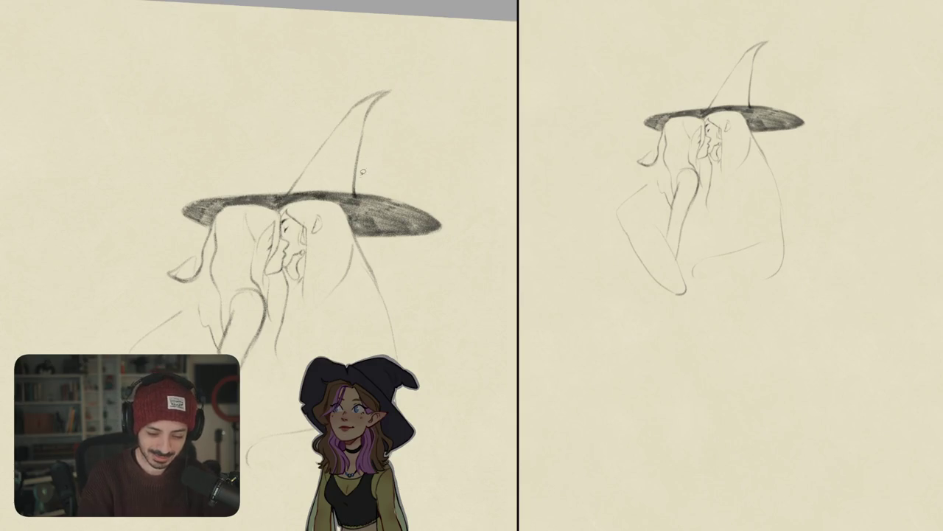
mouse_move(301, 185)
mouse_down()
mouse_move(296, 132)
mouse_move(416, 103)
mouse_move(373, 174)
mouse_up()
drag(363, 73, 345, 82)
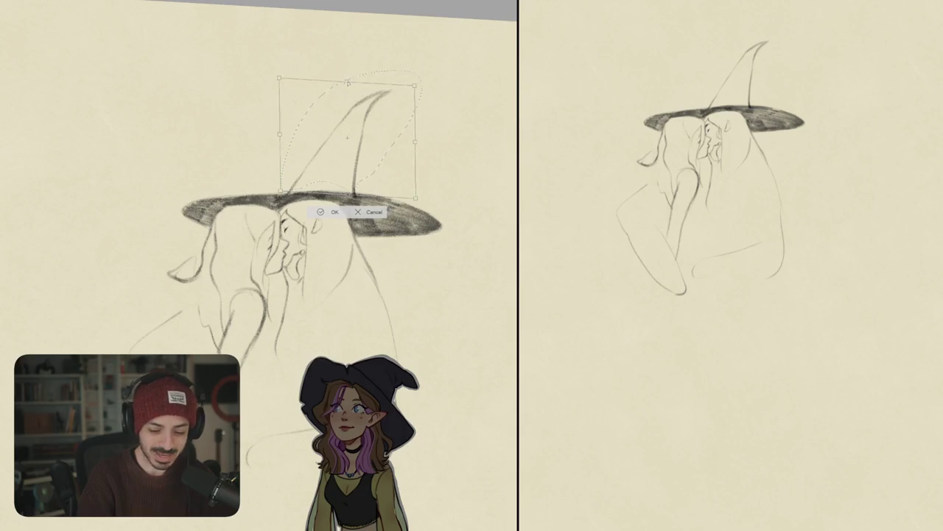
key(Return)
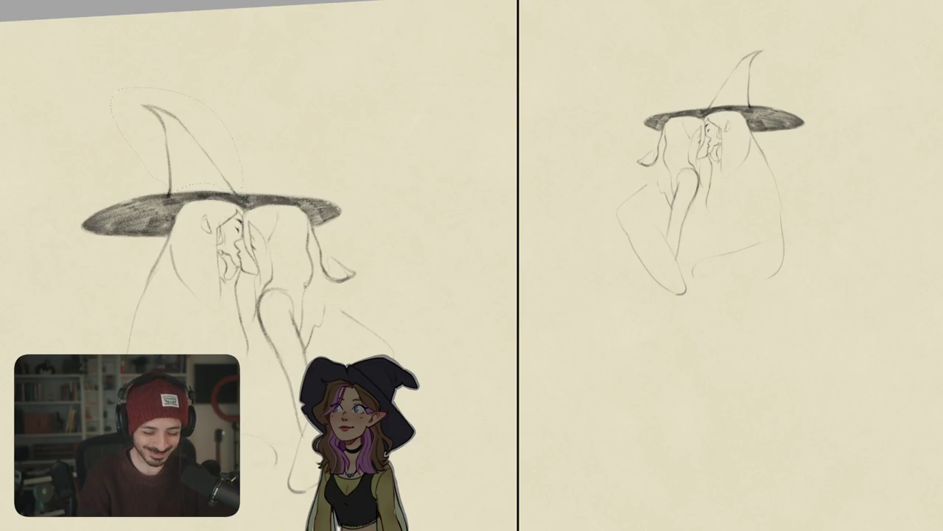
Add a short stroke where the crown meets the brim.
drag(295, 221, 195, 211)
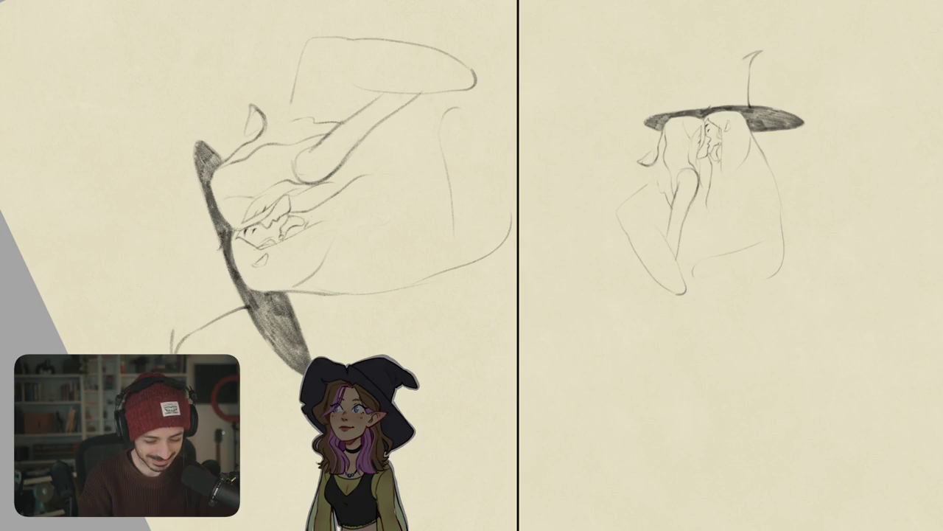
drag(219, 243, 171, 342)
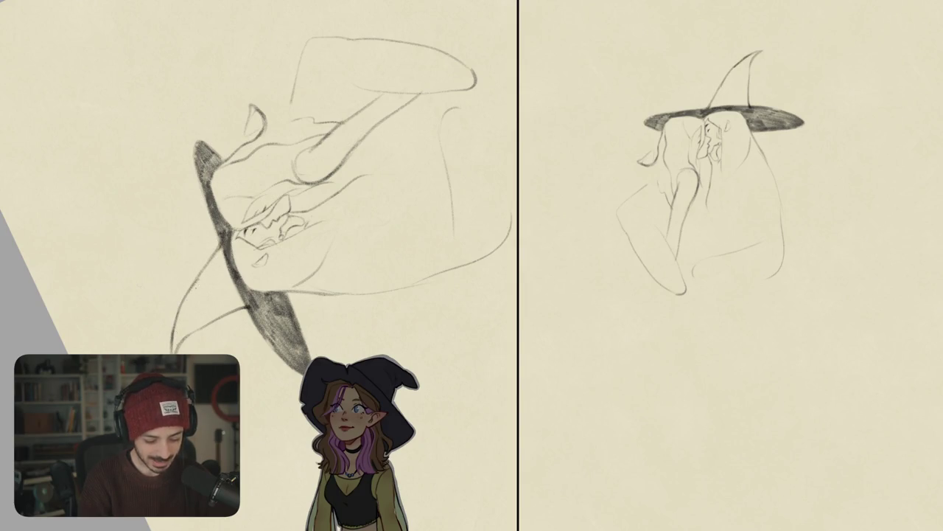
mouse_move(295, 221)
mouse_down()
mouse_move(280, 243)
mouse_move(324, 294)
mouse_move(405, 258)
mouse_move(476, 207)
mouse_up()
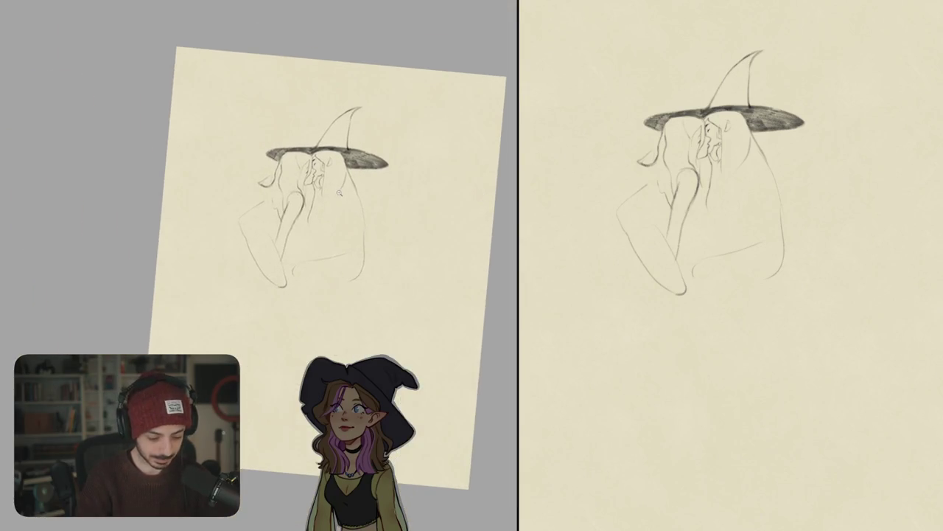
scroll(340, 192, up, 3)
Add a short chin-and-neck line and redraw the left witch's leg and arm lines.
scroll(303, 210, up, 3)
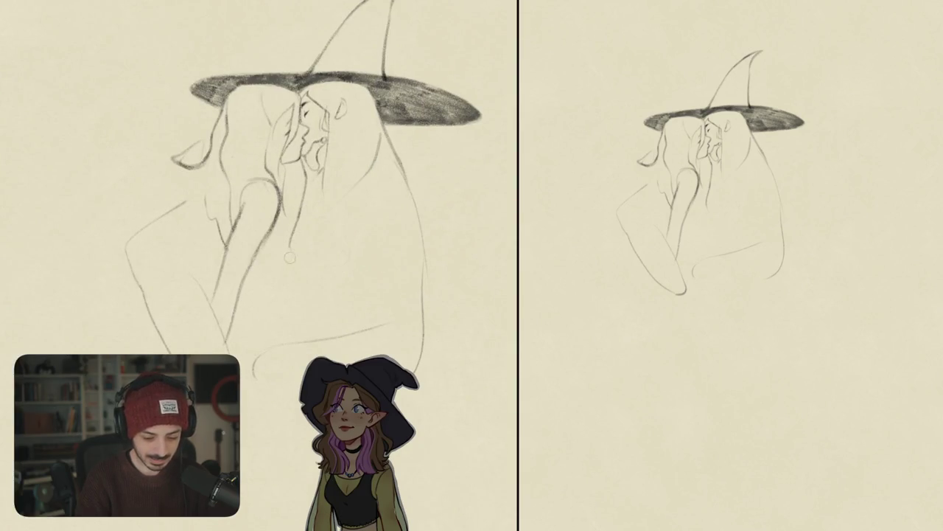
mouse_move(294, 223)
mouse_down()
mouse_move(292, 249)
mouse_move(313, 255)
mouse_up()
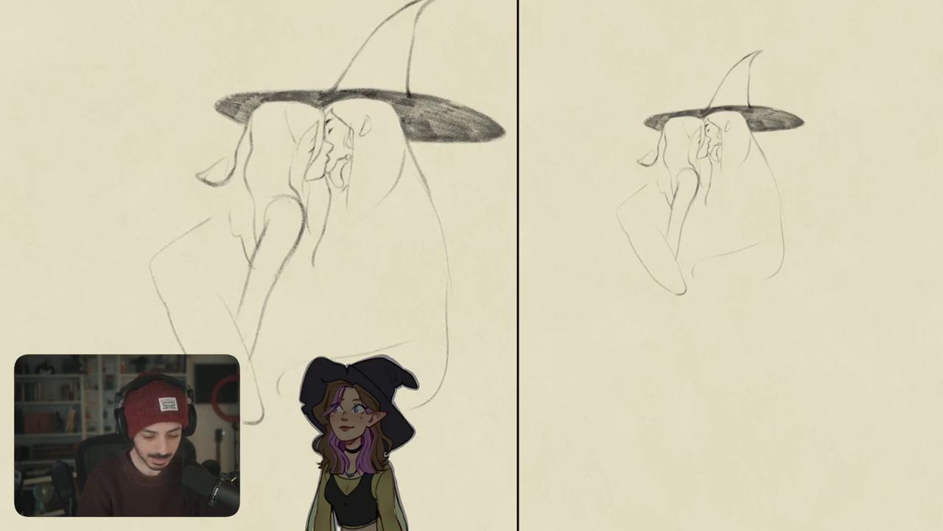
mouse_move(242, 308)
mouse_down()
mouse_move(247, 279)
mouse_move(236, 314)
mouse_up()
drag(270, 288, 253, 350)
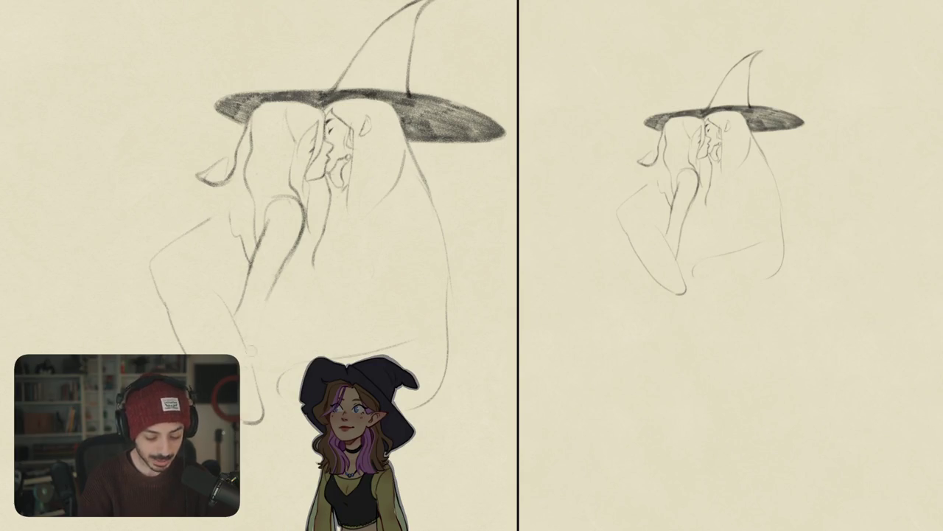
Check the sketch mirrored, then erase the old arm and lower-left outline lines.
key(m)
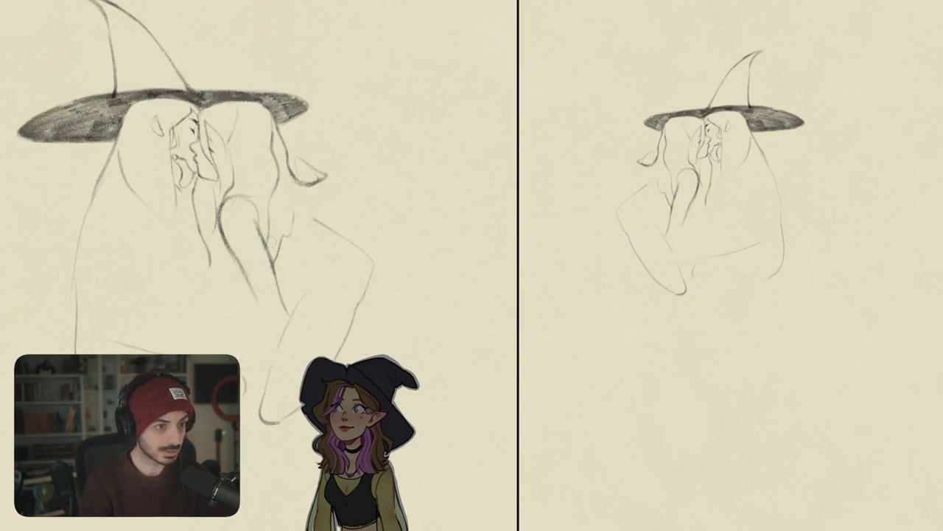
drag(333, 257, 350, 221)
mouse_move(244, 193)
mouse_down()
mouse_move(258, 244)
mouse_move(246, 214)
mouse_move(236, 222)
mouse_move(295, 313)
mouse_move(367, 313)
mouse_up()
key(ctrl+z)
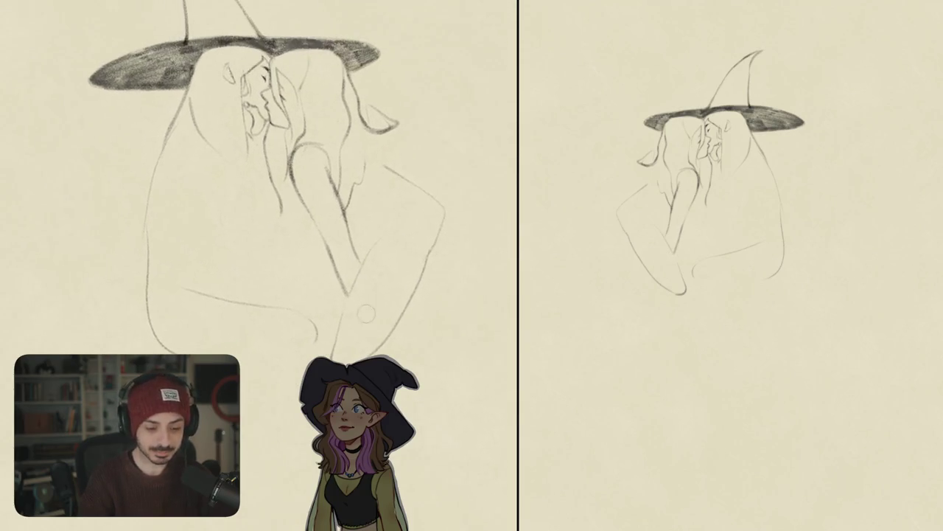
key(m)
drag(367, 313, 409, 277)
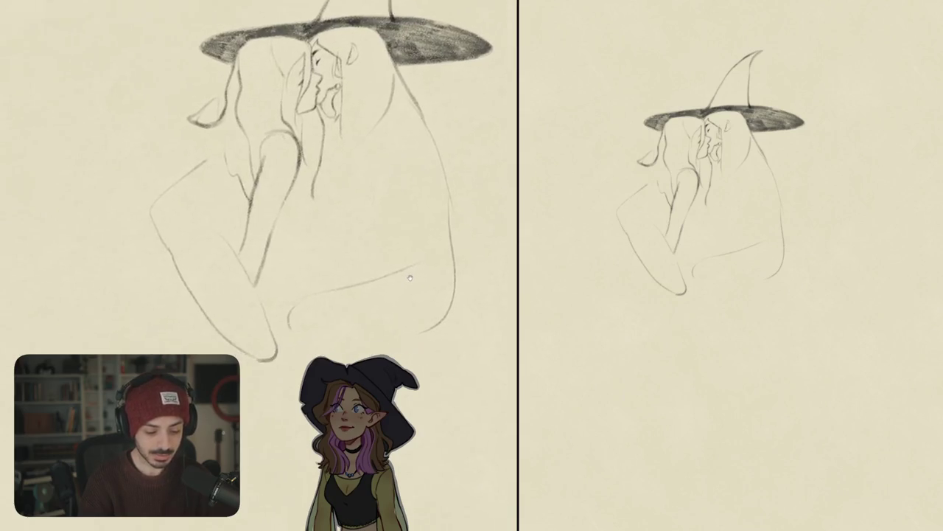
drag(223, 230, 305, 348)
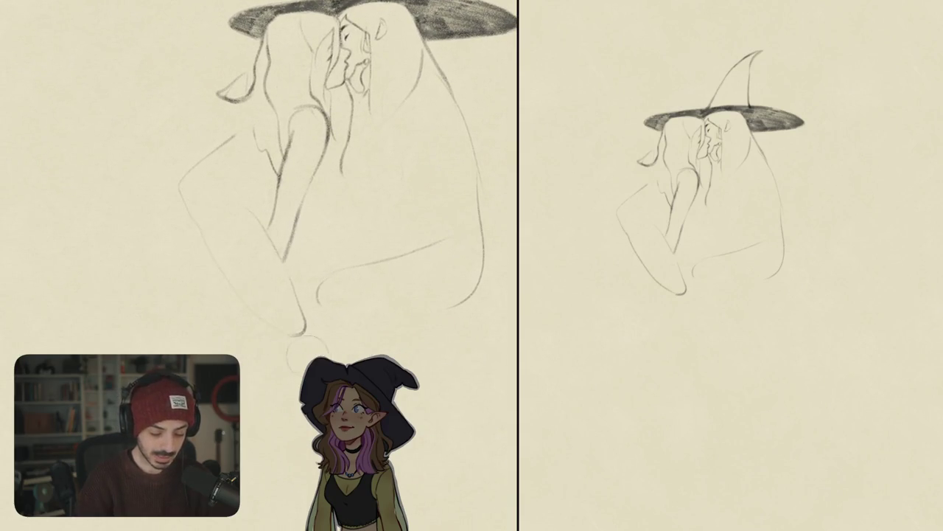
mouse_move(263, 273)
mouse_down()
mouse_move(204, 249)
mouse_move(212, 156)
mouse_move(167, 226)
mouse_move(215, 250)
mouse_move(250, 228)
mouse_up()
Redraw the curve at the left witch's lap, her lower legs and the arm lines.
key(ctrl+z)
drag(190, 249, 247, 232)
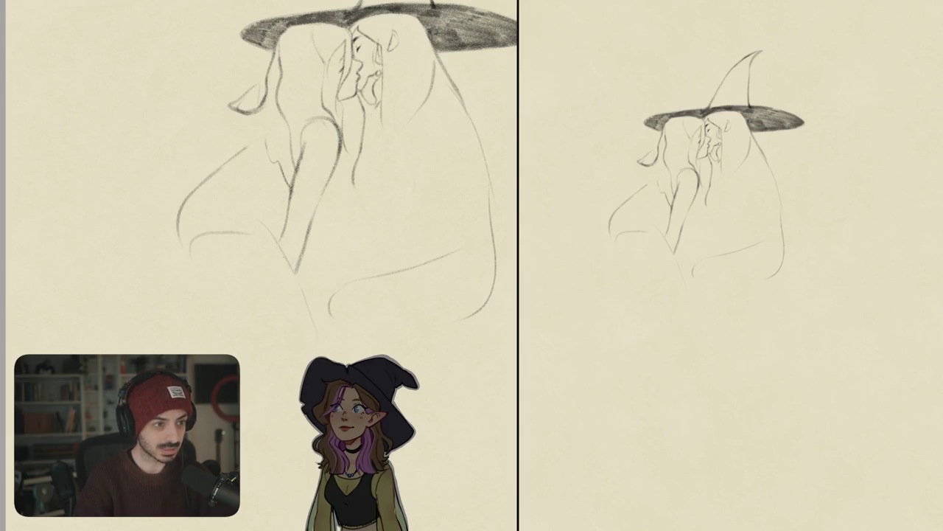
drag(246, 231, 299, 332)
scroll(302, 332, up, 2)
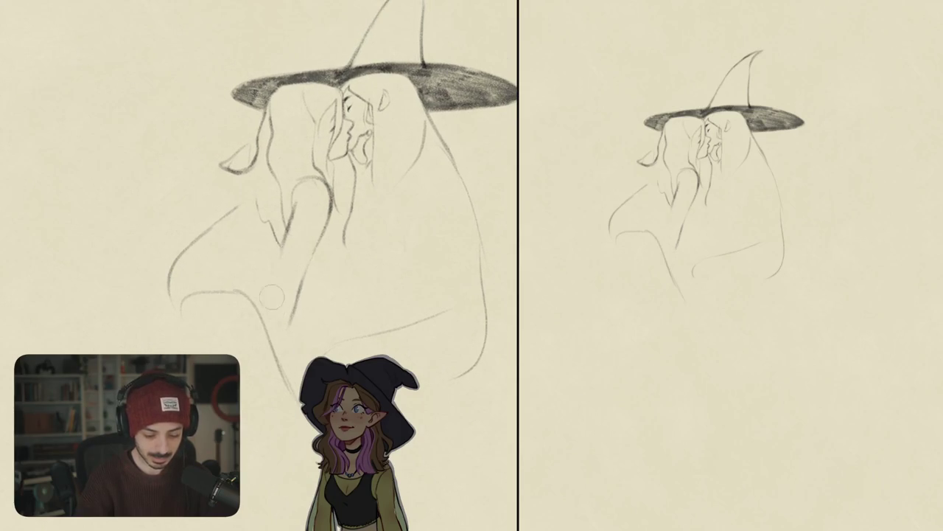
drag(282, 246, 274, 287)
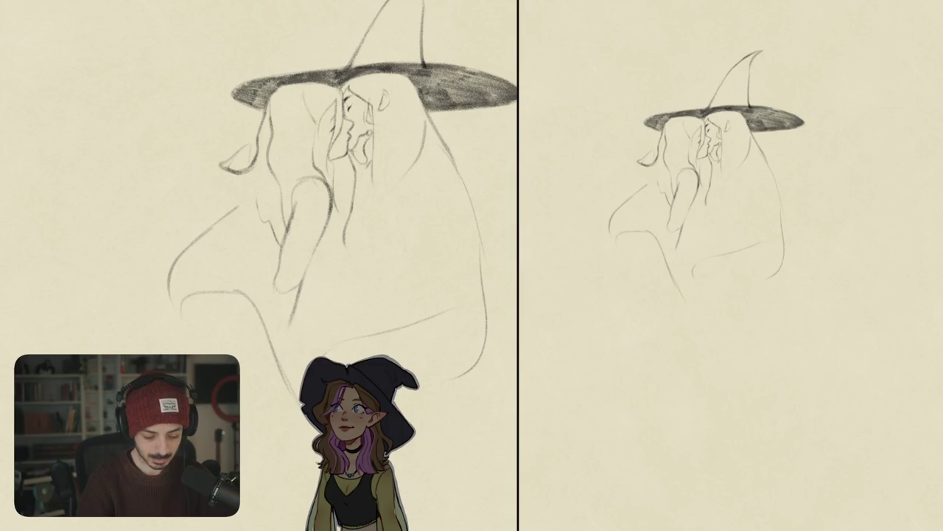
key(ctrl+z)
key(ctrl+z)
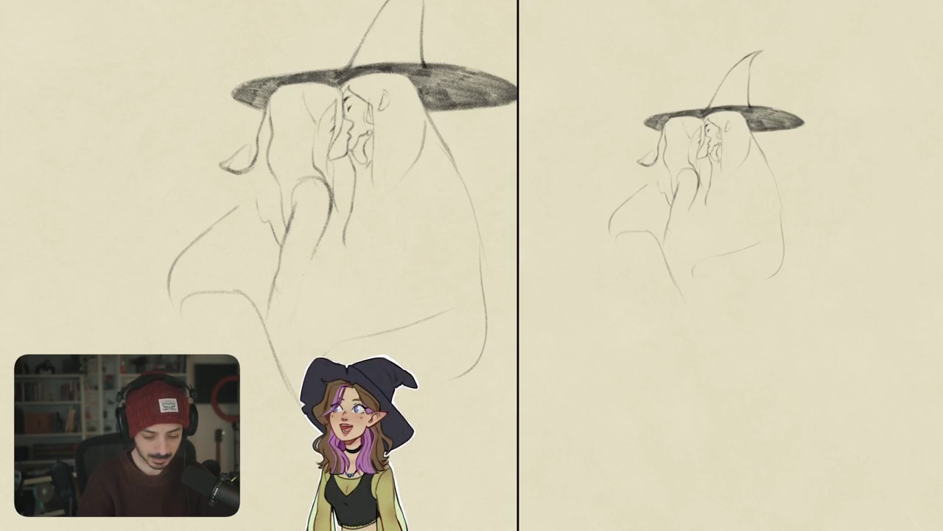
drag(308, 270, 276, 354)
drag(270, 278, 265, 321)
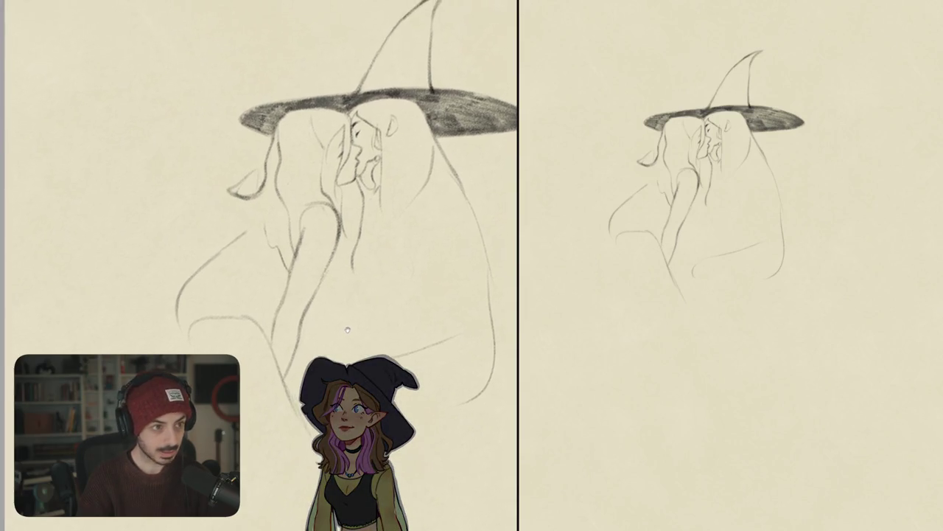
Redraw the left witch's leg curve and draw her back-and-shoulder curve.
drag(243, 232, 182, 291)
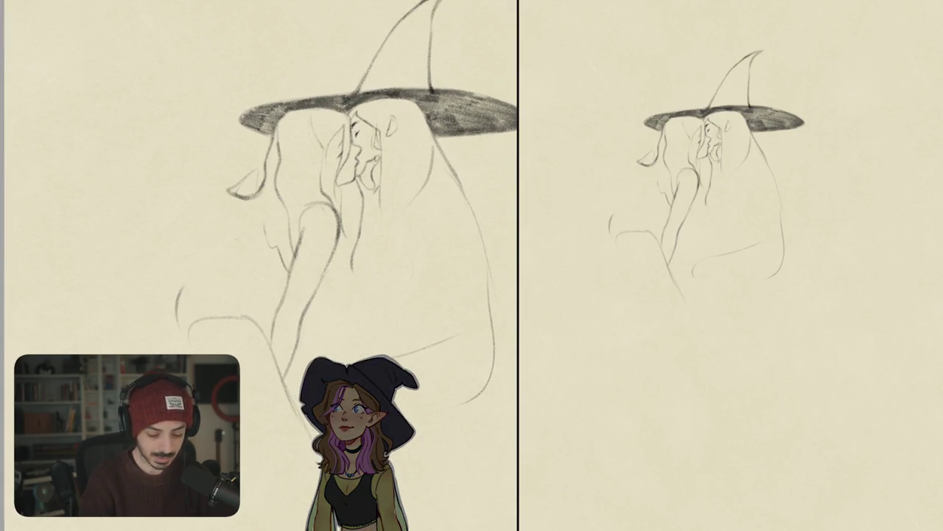
mouse_move(227, 260)
mouse_down()
mouse_move(179, 293)
mouse_move(258, 230)
mouse_up()
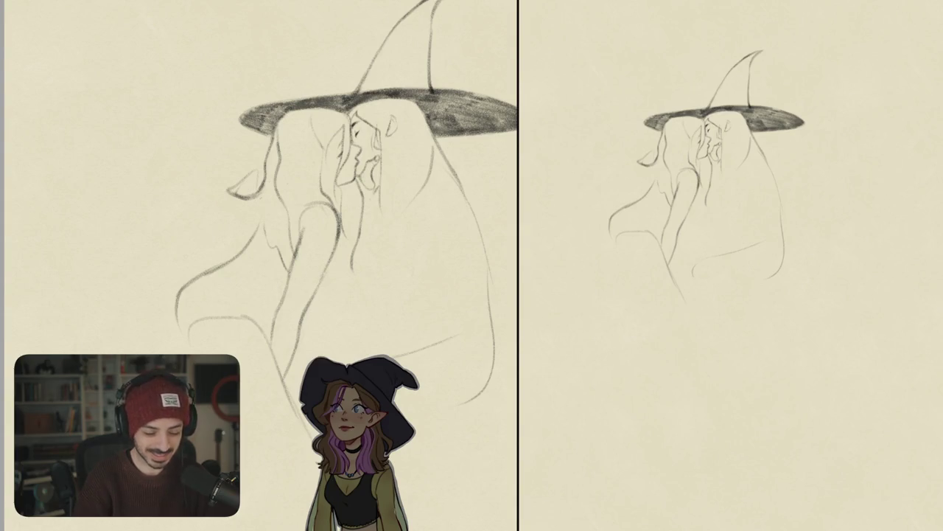
drag(265, 201, 258, 232)
key(ctrl+z)
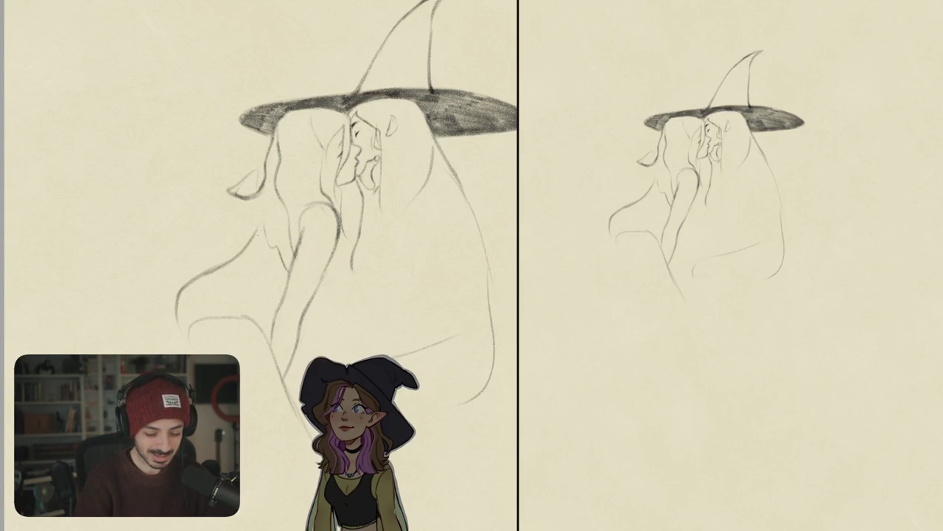
drag(259, 198, 266, 244)
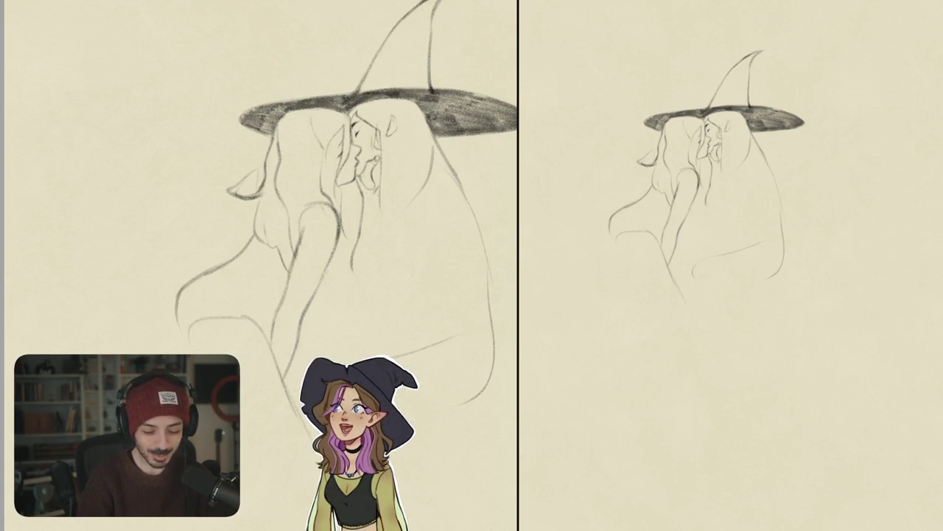
scroll(259, 265, up, 1)
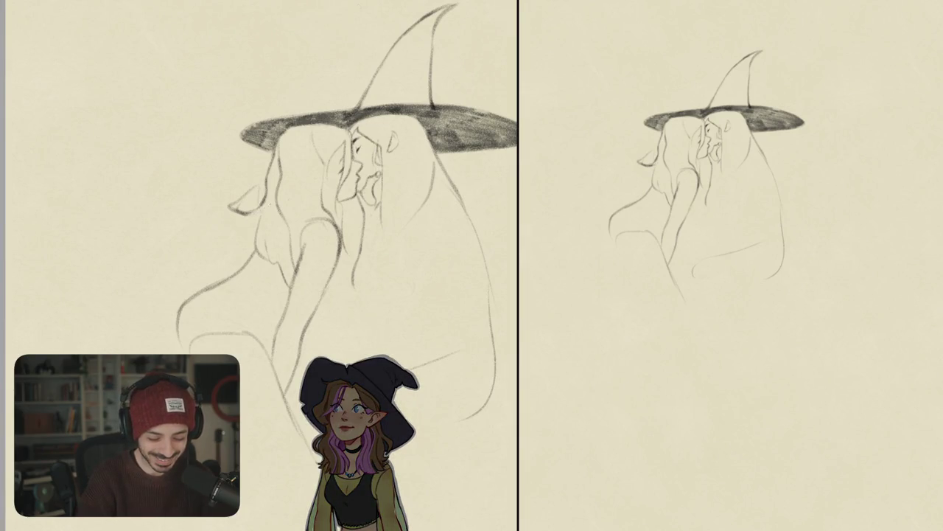
scroll(332, 221, down, 2)
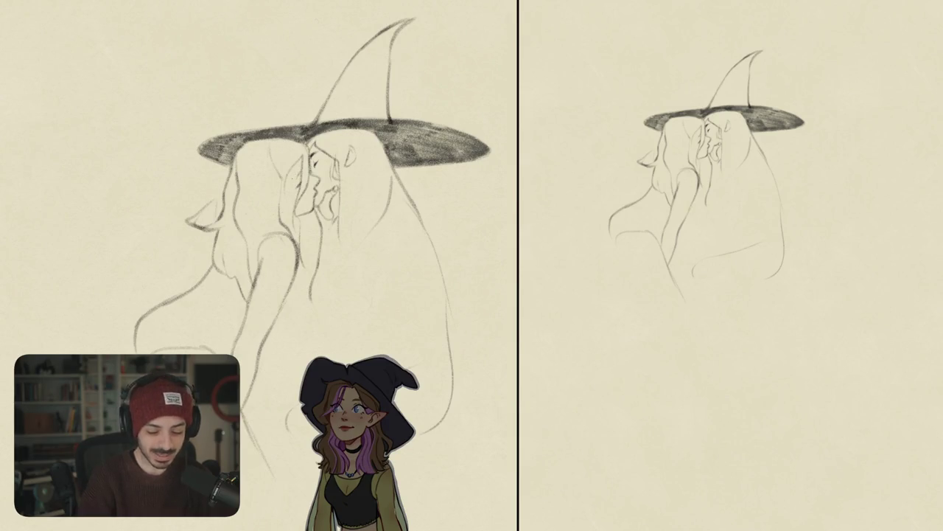
scroll(280, 166, up, 2)
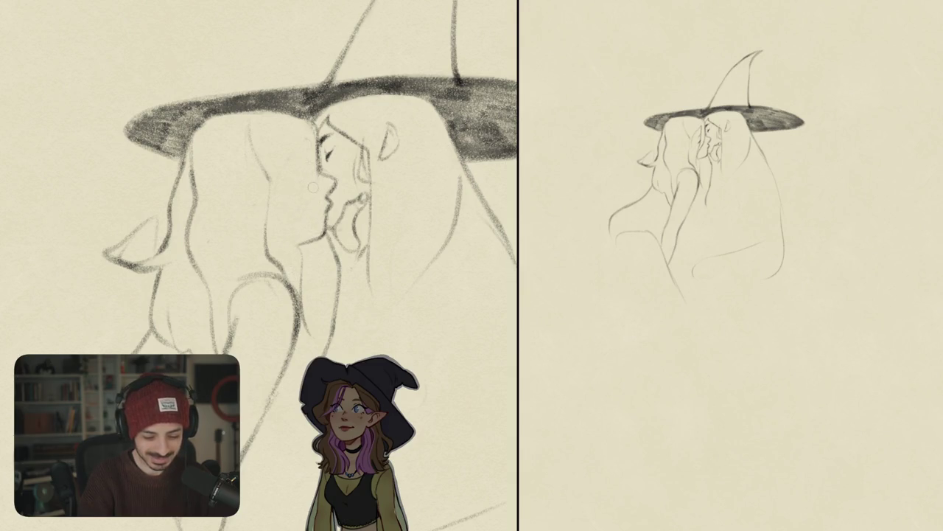
Redraw the left witch's lips, chin and neck with a darker line.
drag(317, 144, 299, 208)
key(ctrl+z)
mouse_move(317, 173)
mouse_down()
mouse_move(290, 207)
mouse_move(299, 270)
mouse_up()
Redraw the line of her back and erase faint stray marks along it.
mouse_move(319, 341)
mouse_down()
mouse_move(311, 300)
mouse_move(269, 292)
mouse_up()
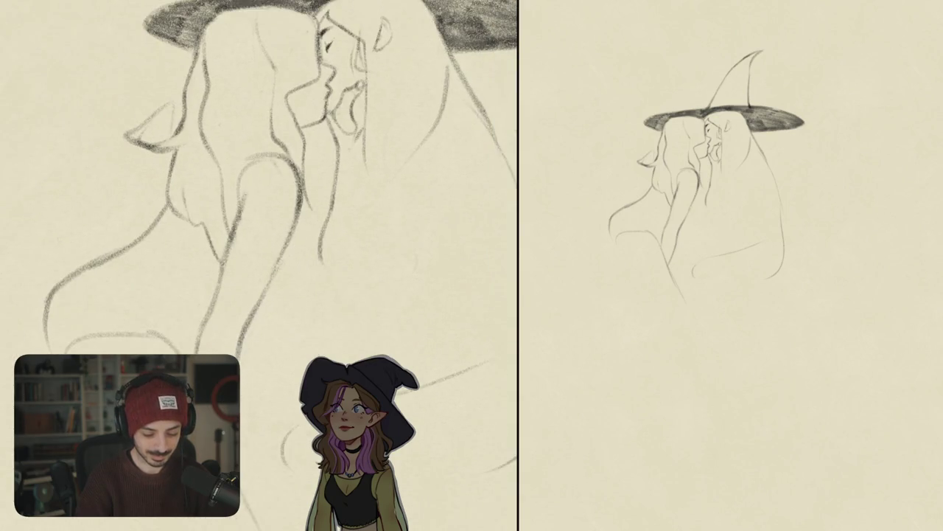
drag(290, 232, 258, 302)
key(ctrl+z)
drag(298, 213, 253, 315)
drag(288, 235, 281, 274)
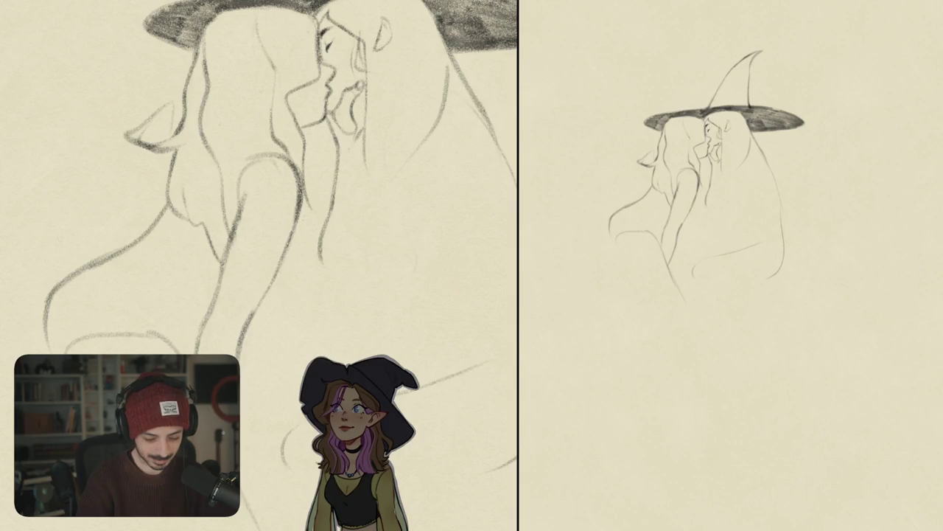
drag(251, 311, 242, 338)
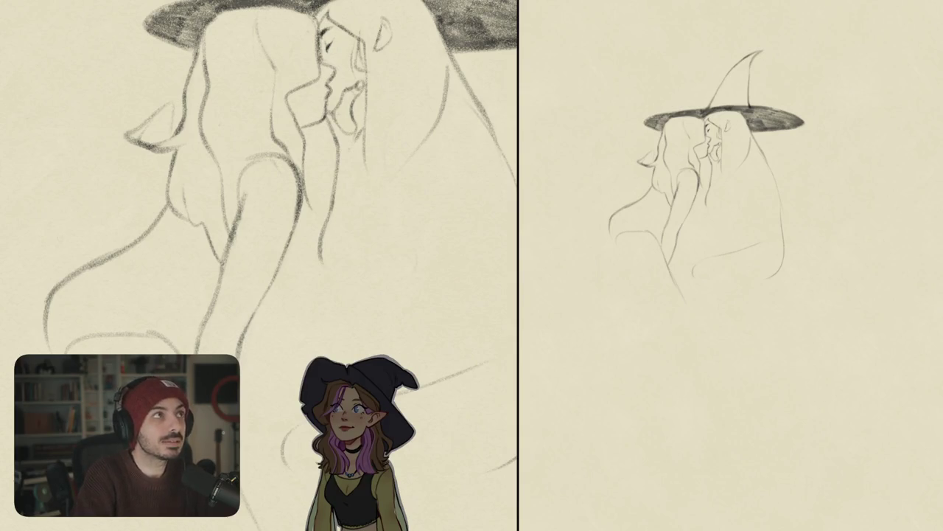
scroll(258, 265, up, 5)
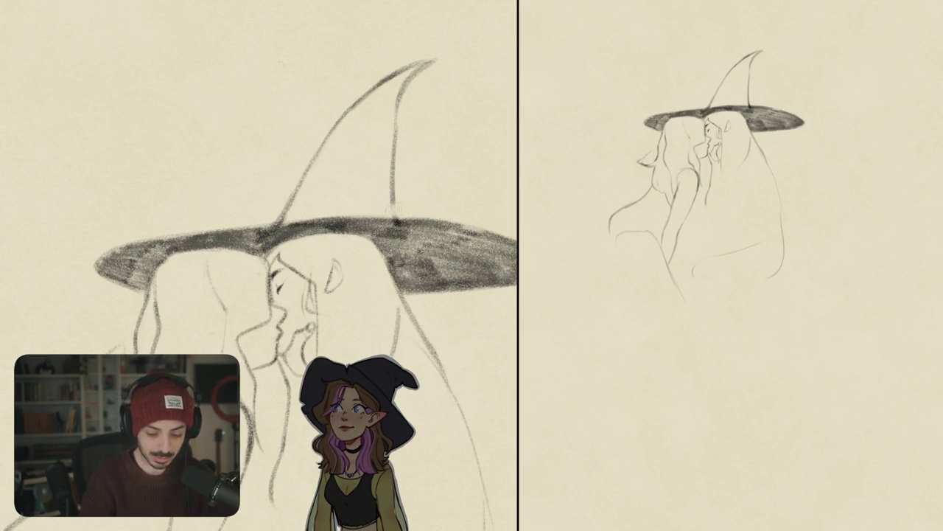
Erase the old hat cone side and redraw its upper edge and right side down to the brim.
mouse_move(398, 212)
mouse_down()
mouse_move(397, 106)
mouse_move(349, 118)
mouse_up()
scroll(397, 106, up, 2)
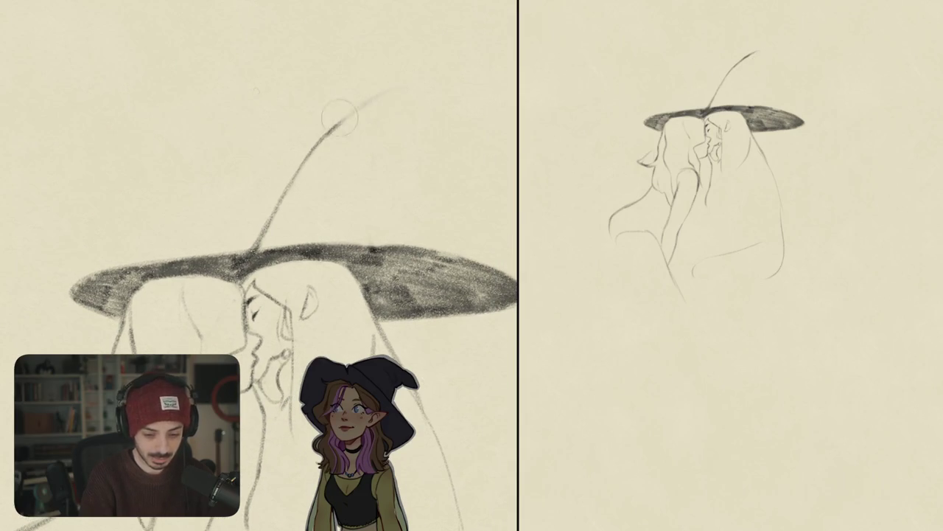
mouse_move(317, 144)
mouse_down()
mouse_move(410, 111)
mouse_move(379, 161)
mouse_up()
key(ctrl+z)
mouse_move(413, 109)
mouse_down()
mouse_move(377, 139)
mouse_move(361, 186)
mouse_move(366, 246)
mouse_up()
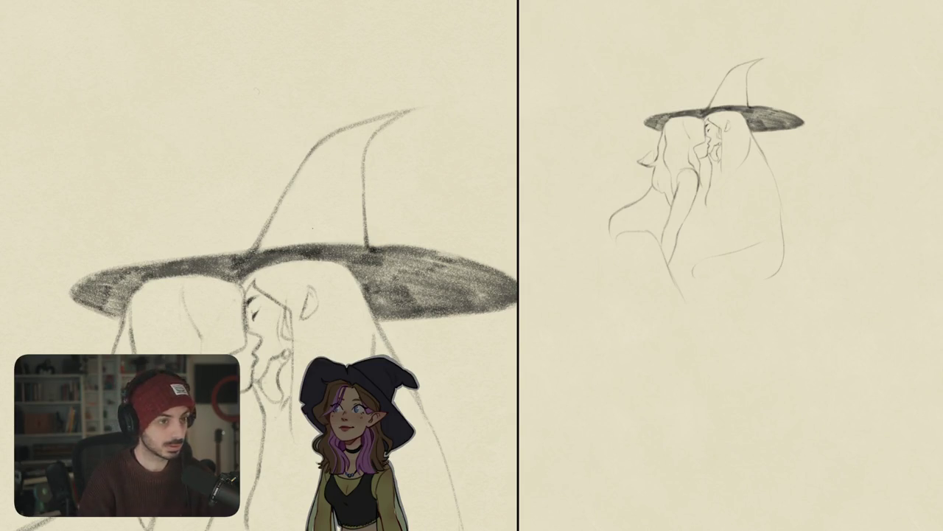
scroll(258, 265, down, 5)
Unmirror and level the view, then pencil the line from the hip down the front leg.
key(m)
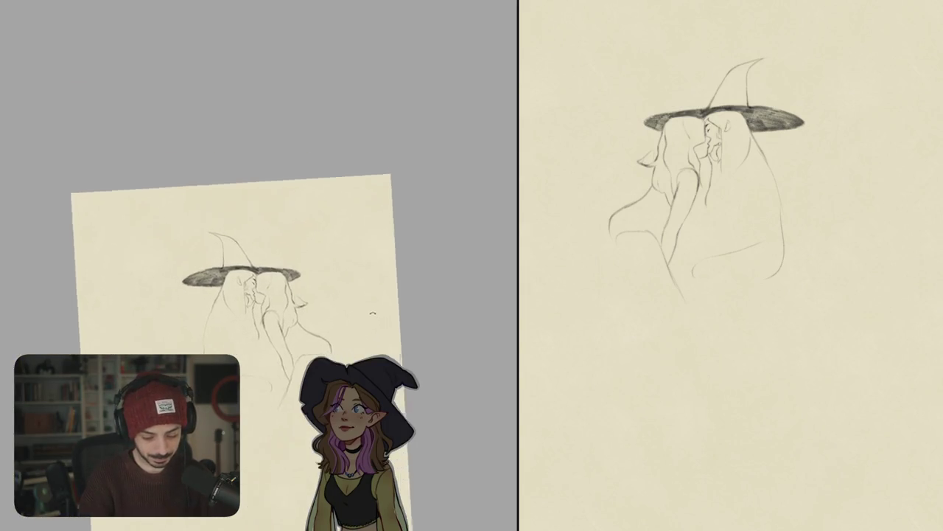
drag(317, 243, 356, 315)
key(5)
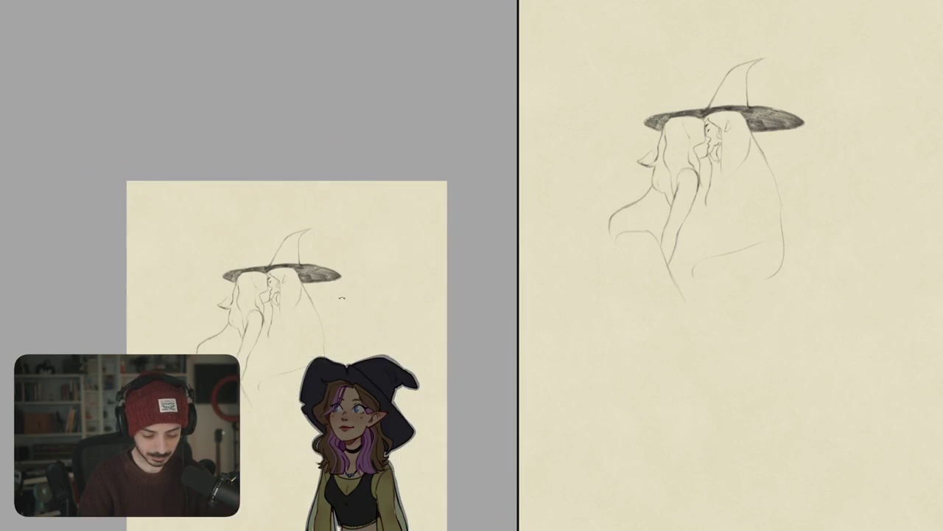
scroll(337, 310, up, 3)
scroll(276, 198, up, 2)
drag(221, 158, 258, 254)
key(ctrl+z)
mouse_move(230, 175)
mouse_down()
mouse_move(280, 267)
mouse_move(323, 306)
mouse_move(298, 278)
mouse_up()
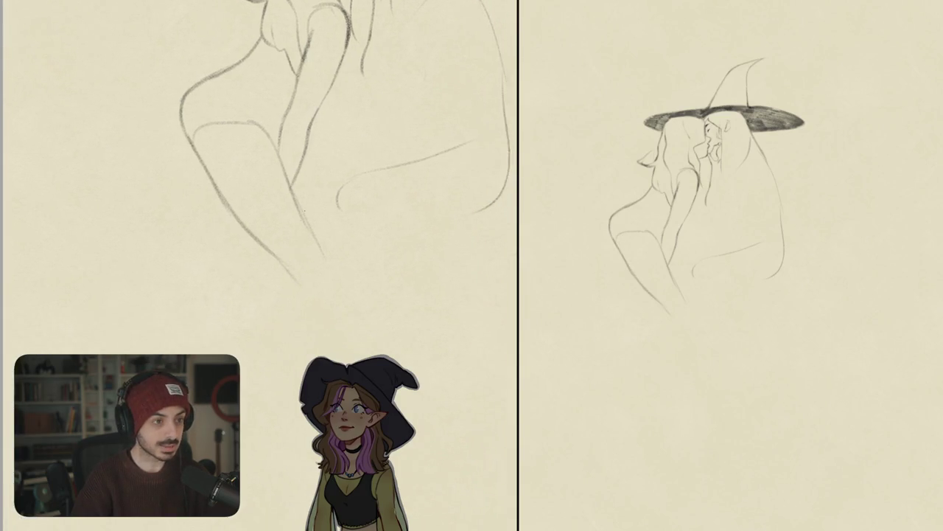
mouse_move(302, 215)
mouse_down()
mouse_move(317, 248)
mouse_move(306, 286)
mouse_move(319, 278)
mouse_up()
Add short knee strokes and extend the knee line downward.
scroll(323, 277, up, 3)
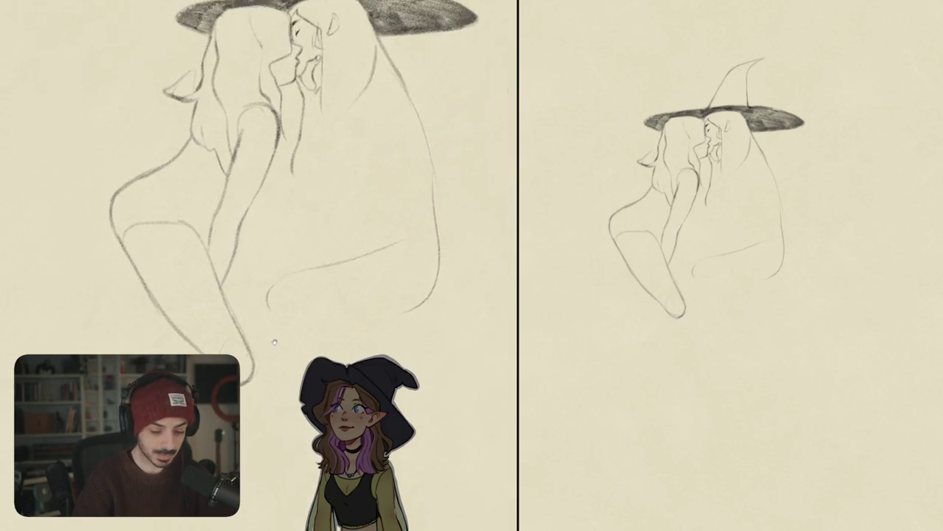
scroll(302, 265, up, 3)
drag(237, 263, 259, 251)
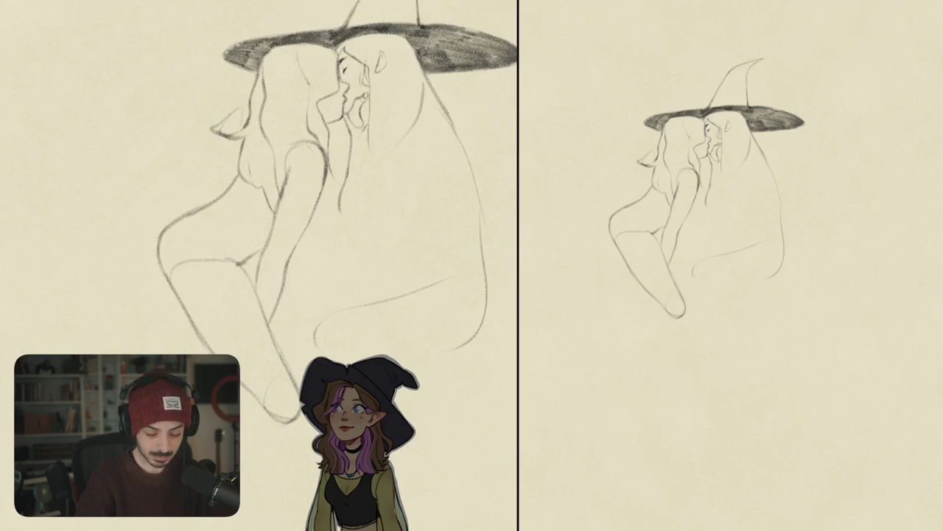
drag(257, 283, 253, 321)
drag(256, 289, 246, 364)
key(ctrl+z)
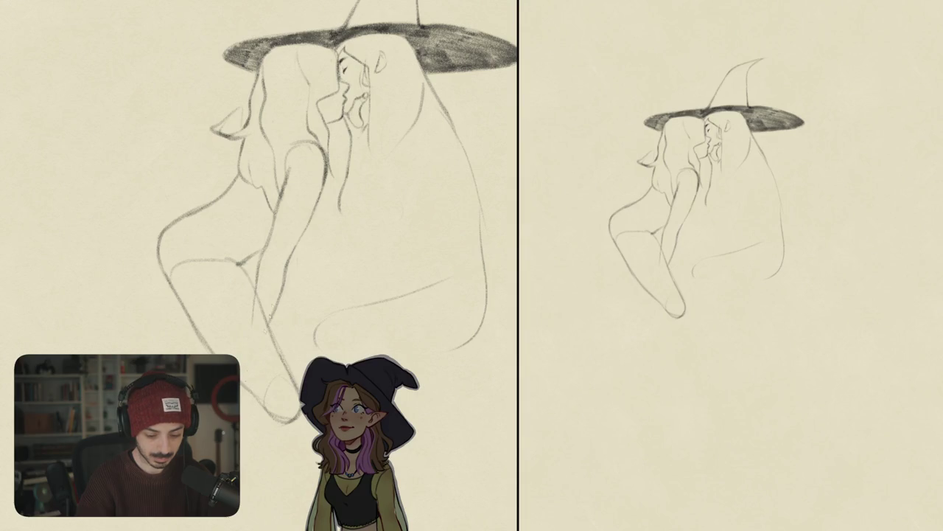
Erase the old inner leg and arm lines and draw new leg lines toward the feet.
drag(265, 236, 286, 295)
drag(280, 177, 310, 235)
mouse_move(321, 168)
mouse_down()
mouse_move(306, 221)
mouse_move(302, 205)
mouse_up()
drag(290, 168, 279, 324)
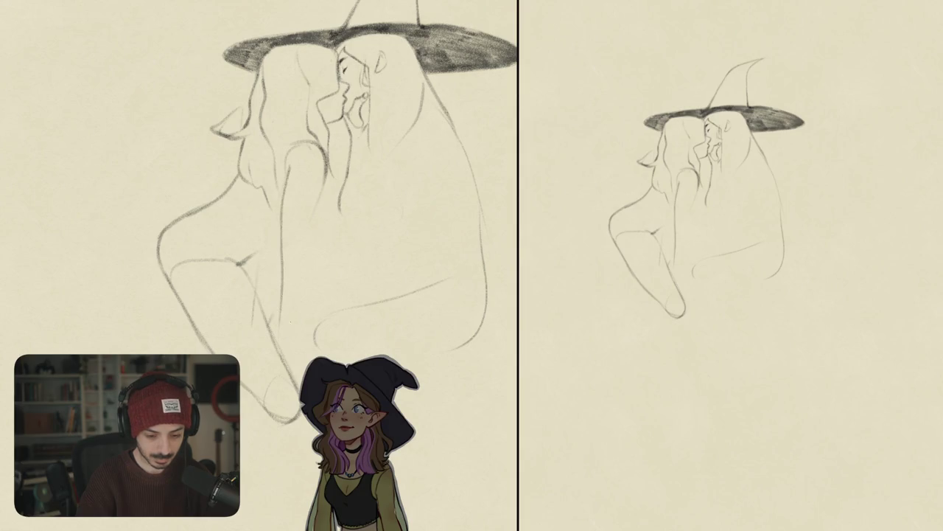
drag(313, 212, 295, 360)
drag(252, 286, 279, 323)
mouse_move(303, 253)
mouse_down()
mouse_move(341, 355)
mouse_move(336, 386)
mouse_up()
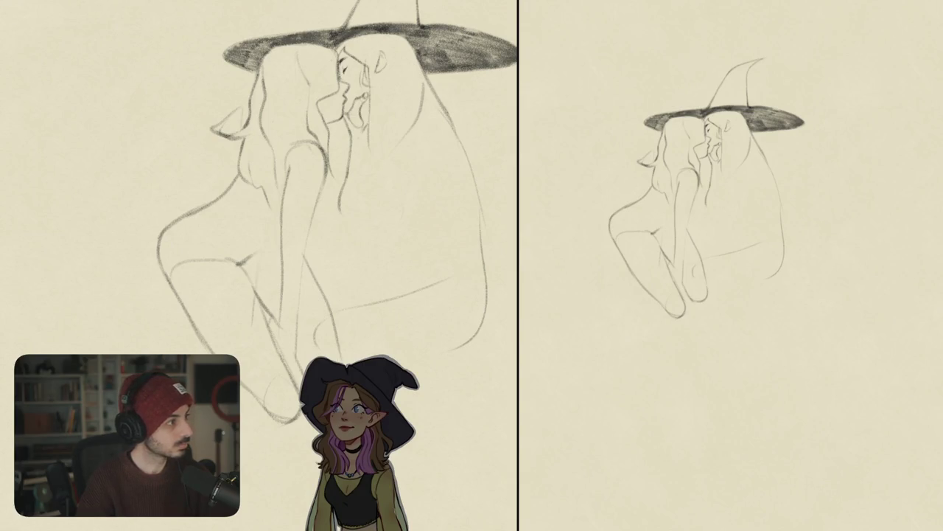
Erase the old cheek lines beside the ear and draw a new one under the hat brim.
drag(352, 218, 287, 292)
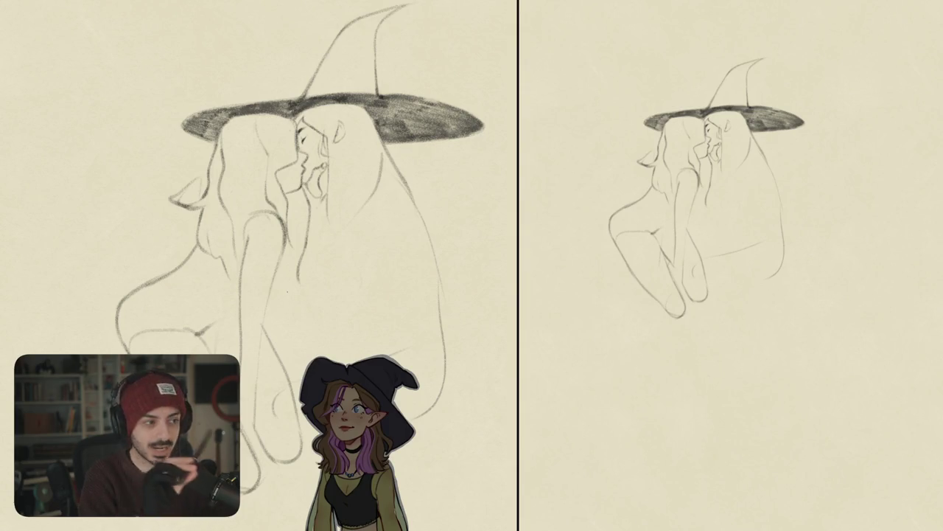
drag(295, 258, 439, 192)
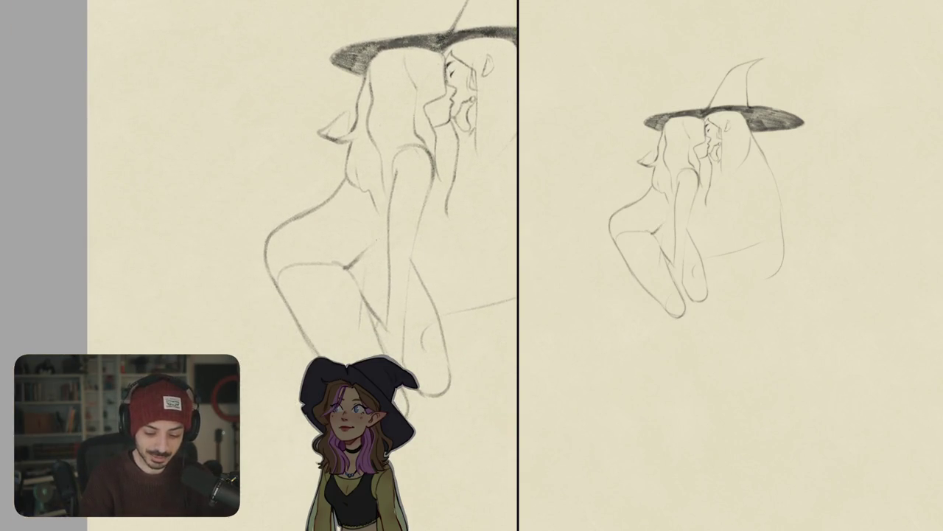
drag(373, 243, 241, 280)
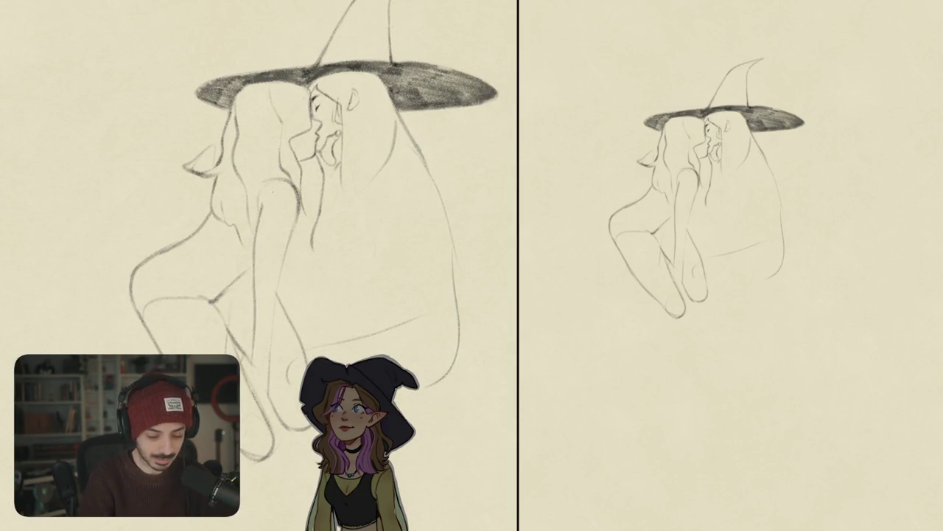
drag(294, 221, 299, 306)
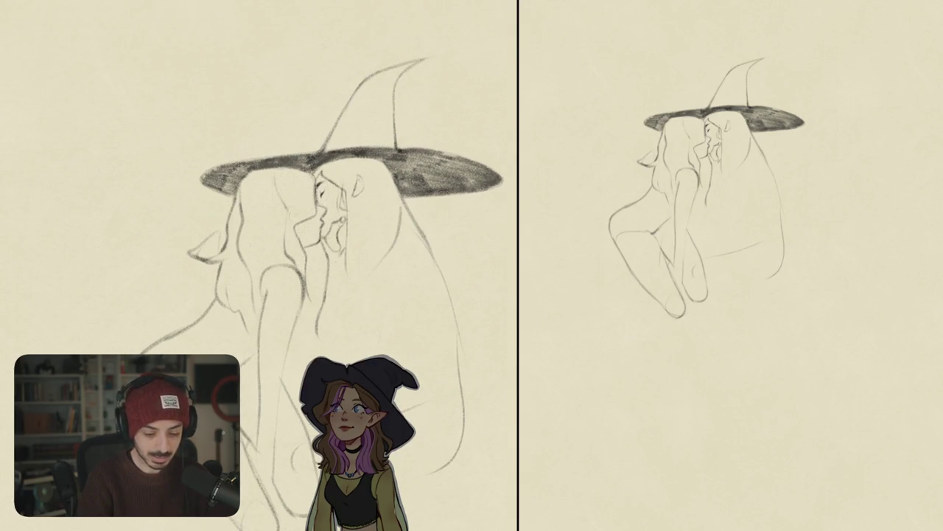
scroll(328, 187, up, 5)
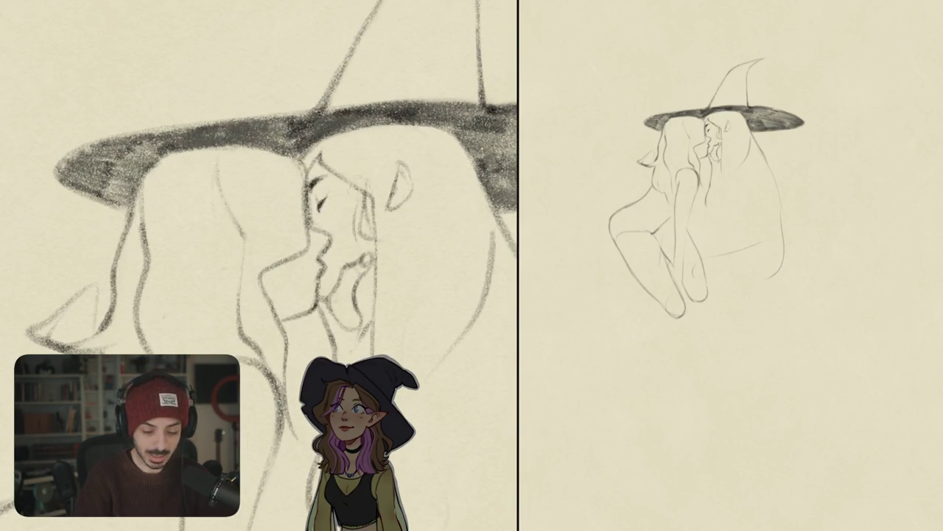
drag(372, 206, 358, 230)
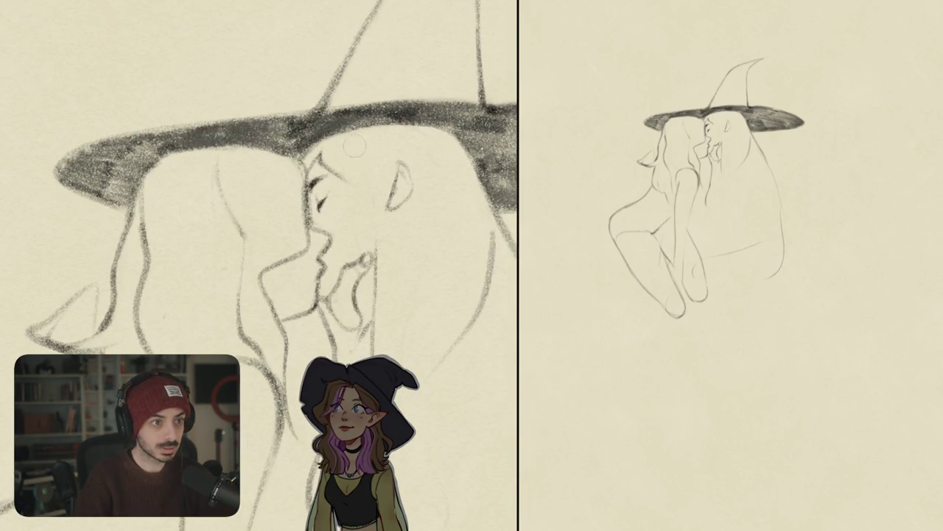
mouse_move(328, 163)
mouse_down()
mouse_move(343, 214)
mouse_move(375, 242)
mouse_up()
Add hair strands along the cheek and shift the ear slightly left.
drag(348, 164, 372, 246)
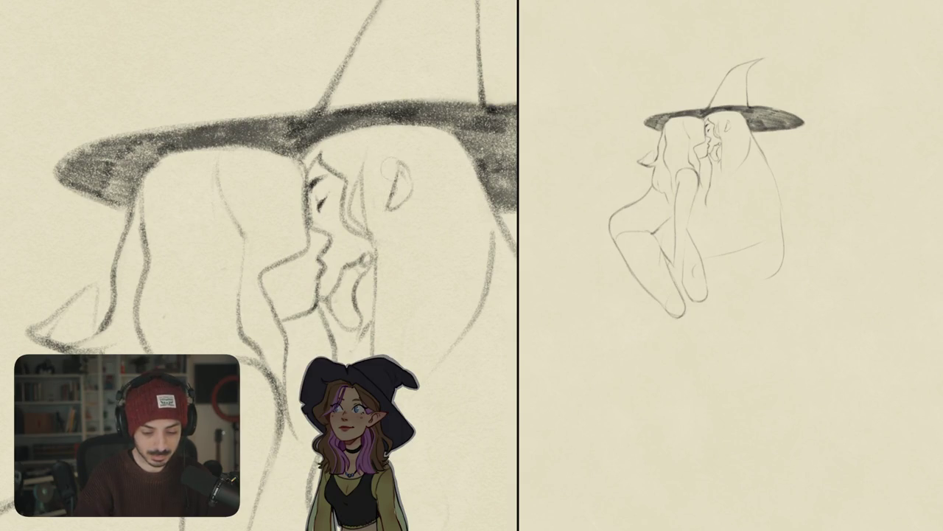
drag(388, 145, 383, 147)
drag(413, 178, 405, 179)
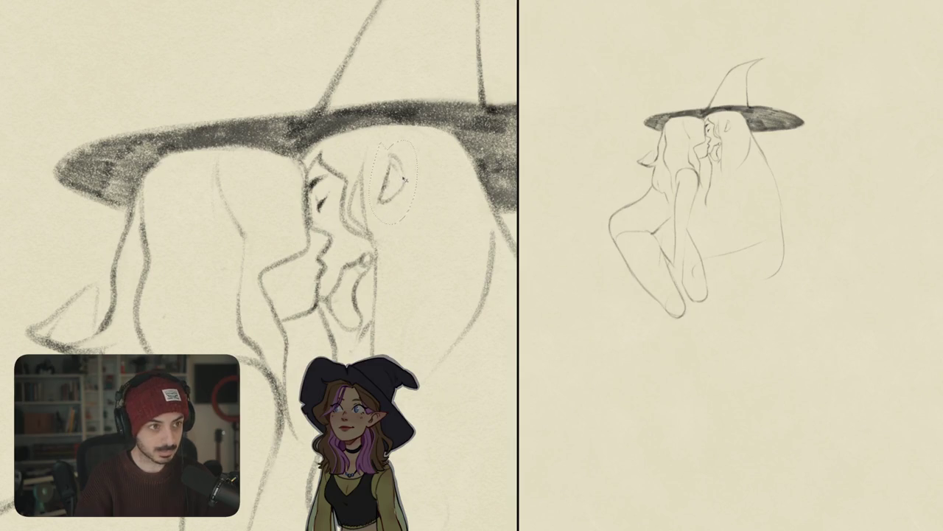
Redraw the knee circle higher up.
key(ctrl+0)
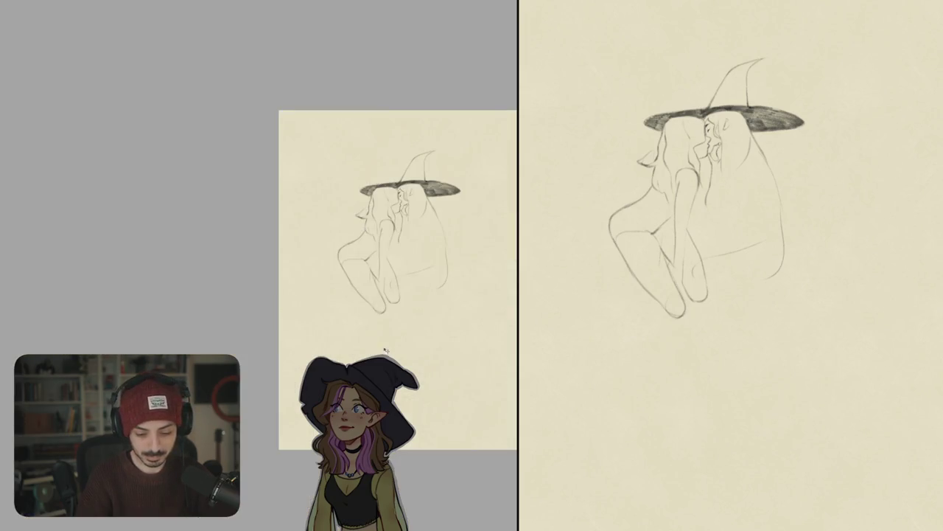
scroll(385, 350, up, 5)
mouse_move(379, 325)
mouse_down()
mouse_move(370, 290)
mouse_move(328, 288)
mouse_move(334, 271)
mouse_move(313, 264)
mouse_up()
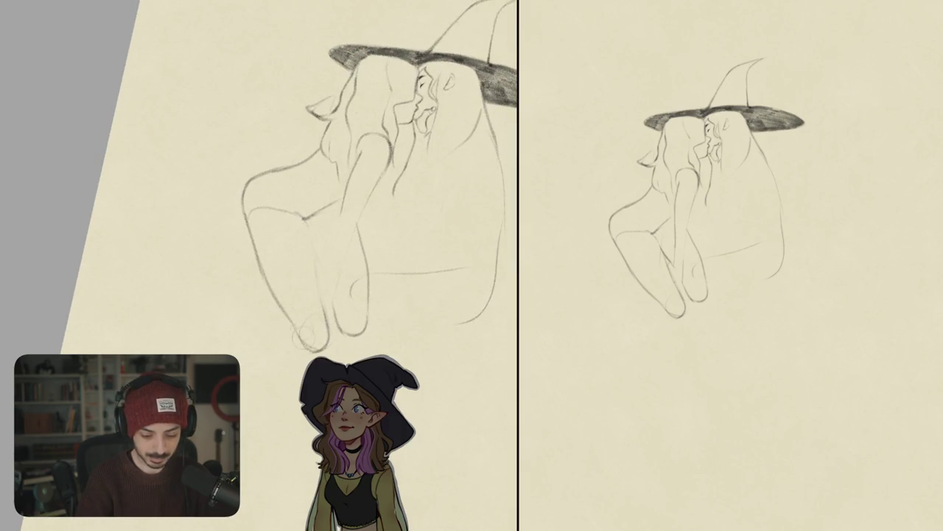
mouse_move(305, 215)
mouse_down()
mouse_move(303, 243)
mouse_move(313, 245)
mouse_move(328, 336)
mouse_move(295, 325)
mouse_up()
Erase the curved line below the lips and redraw the face edge and lip line.
scroll(331, 221, up, 1)
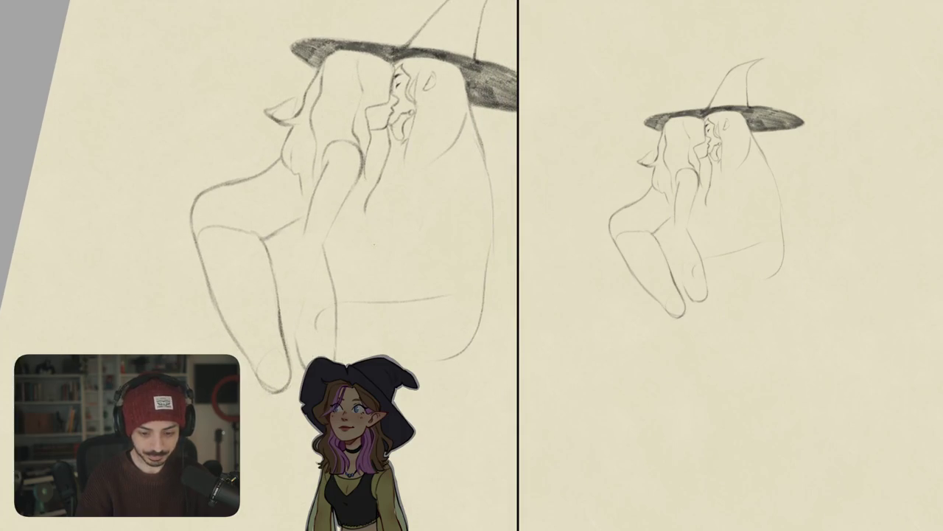
scroll(332, 221, up, 2)
scroll(332, 221, up, 3)
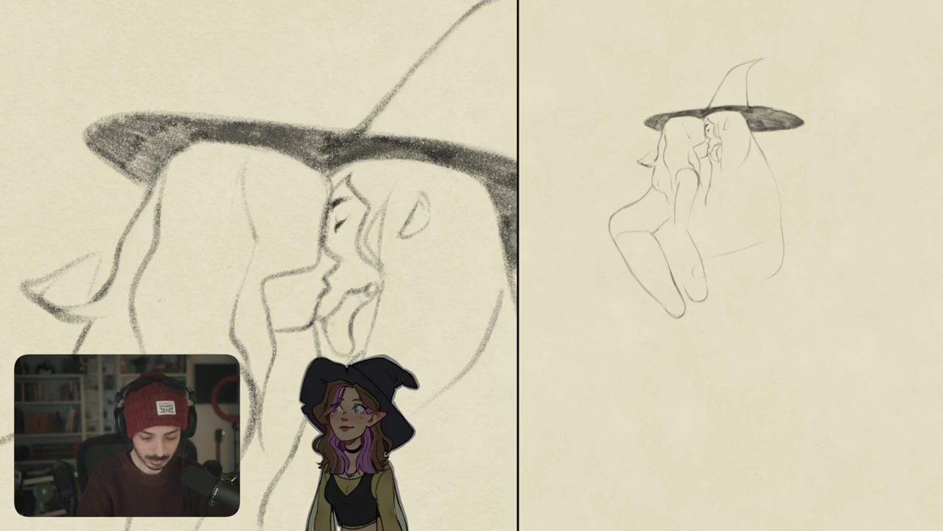
scroll(258, 266, down, 5)
scroll(257, 266, up, 6)
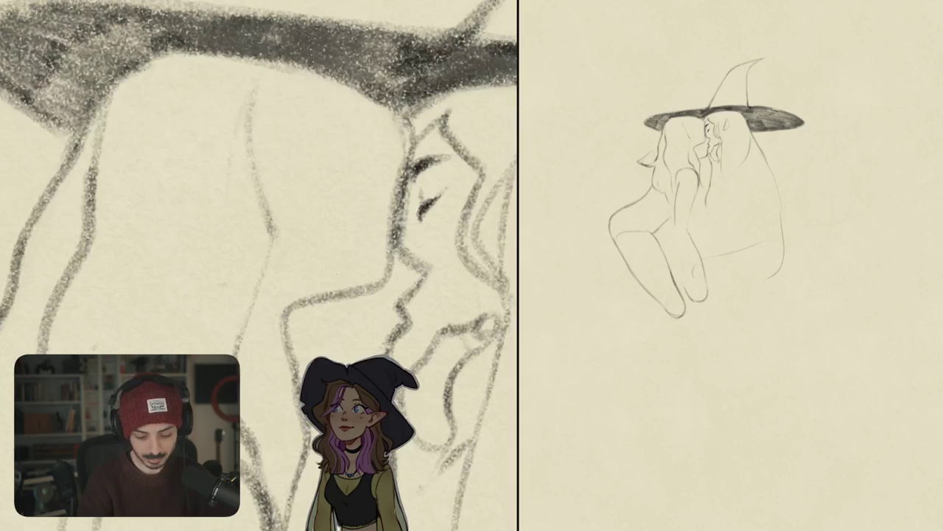
mouse_move(330, 282)
mouse_down()
mouse_move(370, 264)
mouse_move(357, 270)
mouse_up()
key(ctrl+z)
mouse_move(313, 299)
mouse_down()
mouse_move(286, 322)
mouse_move(372, 287)
mouse_move(392, 203)
mouse_up()
mouse_move(404, 117)
mouse_down()
mouse_move(389, 224)
mouse_move(323, 263)
mouse_up()
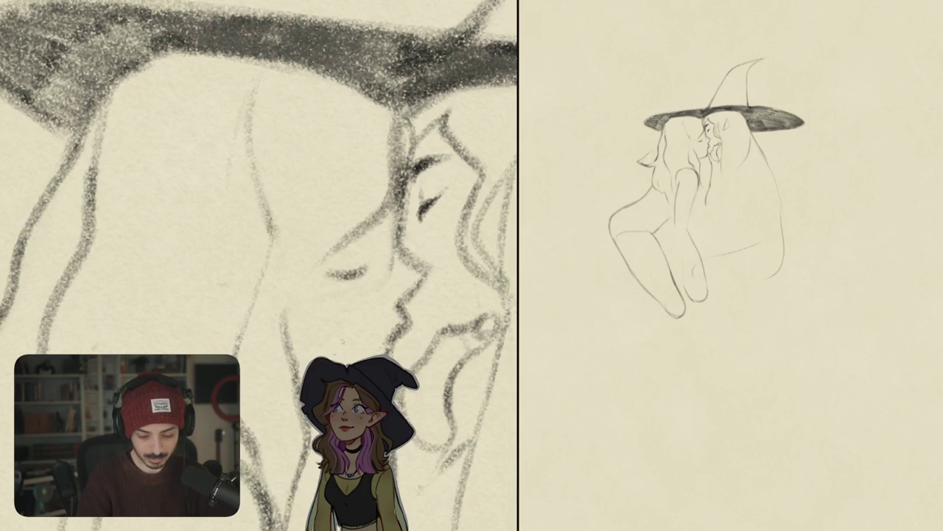
key(ctrl+0)
key(ctrl+z)
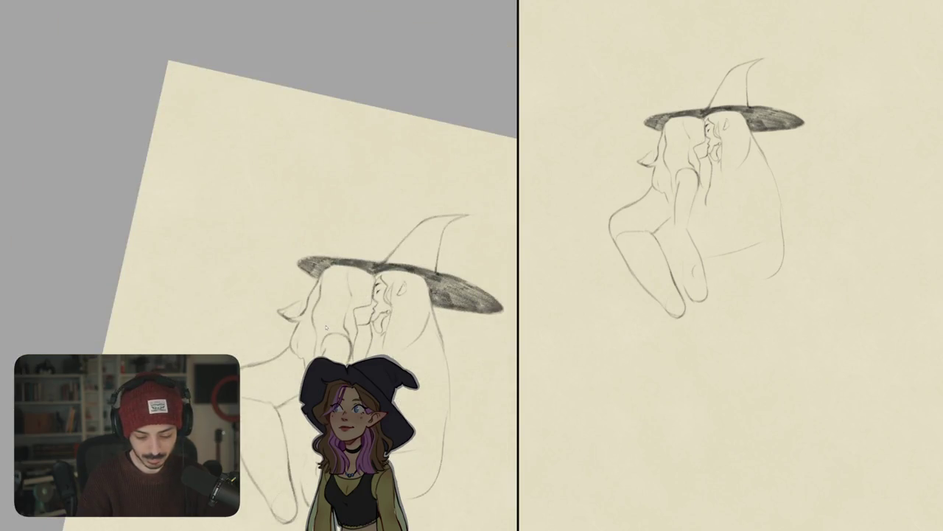
Erase the stray stroke near the lips and sketch hair strands along the cheek.
scroll(384, 306, up, 5)
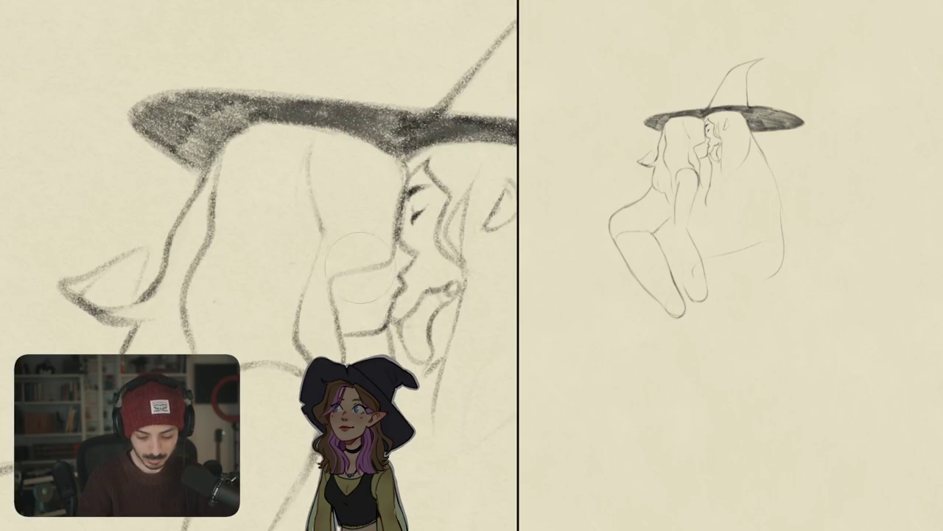
drag(344, 253, 341, 280)
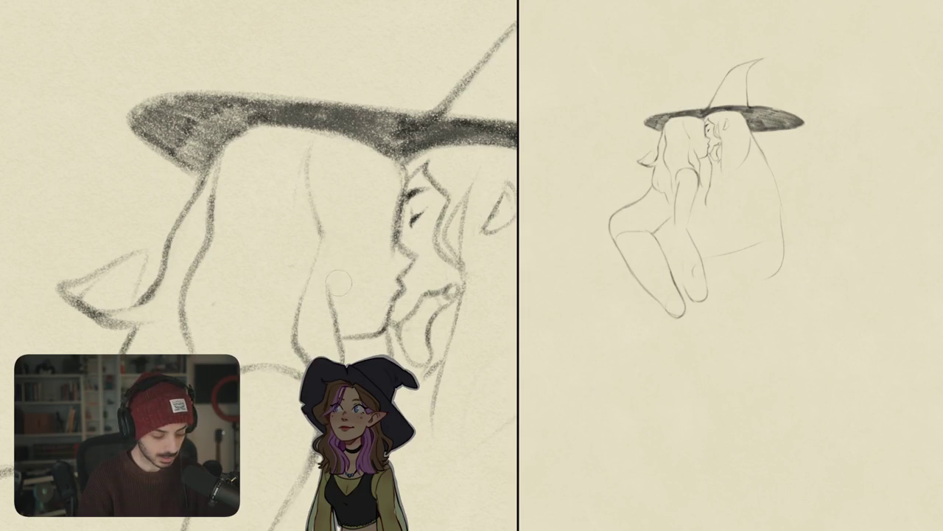
mouse_move(352, 237)
mouse_down()
mouse_move(329, 314)
mouse_move(344, 255)
mouse_up()
mouse_move(367, 202)
mouse_down()
mouse_move(321, 290)
mouse_move(331, 297)
mouse_up()
mouse_move(399, 202)
mouse_down()
mouse_move(390, 262)
mouse_move(357, 287)
mouse_up()
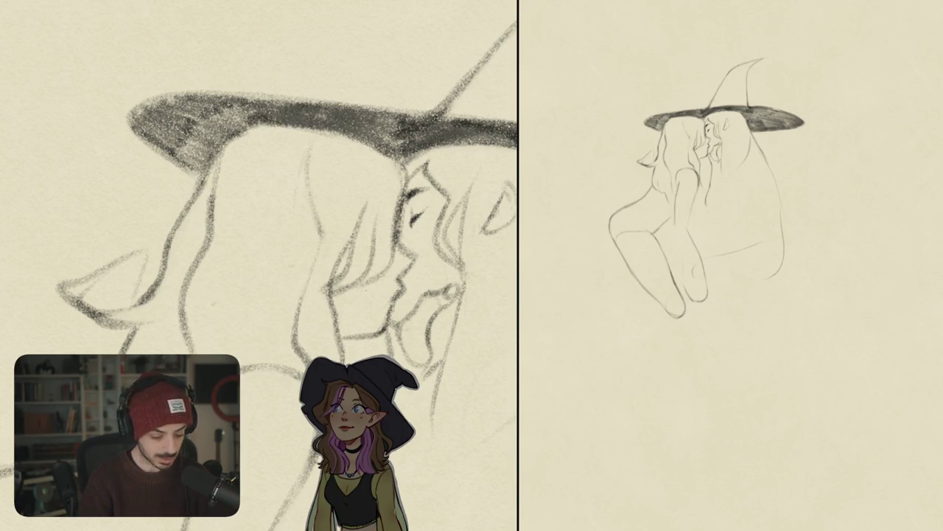
drag(383, 249, 367, 280)
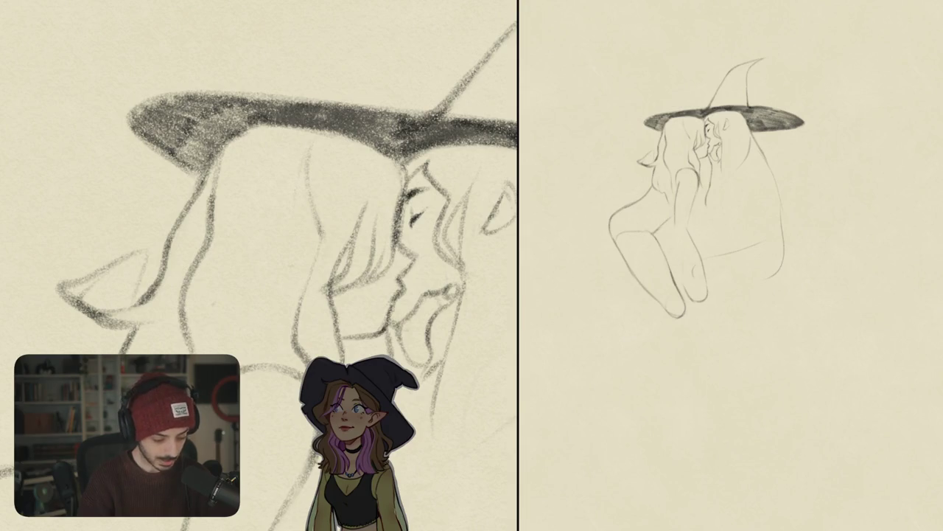
key(ctrl+z)
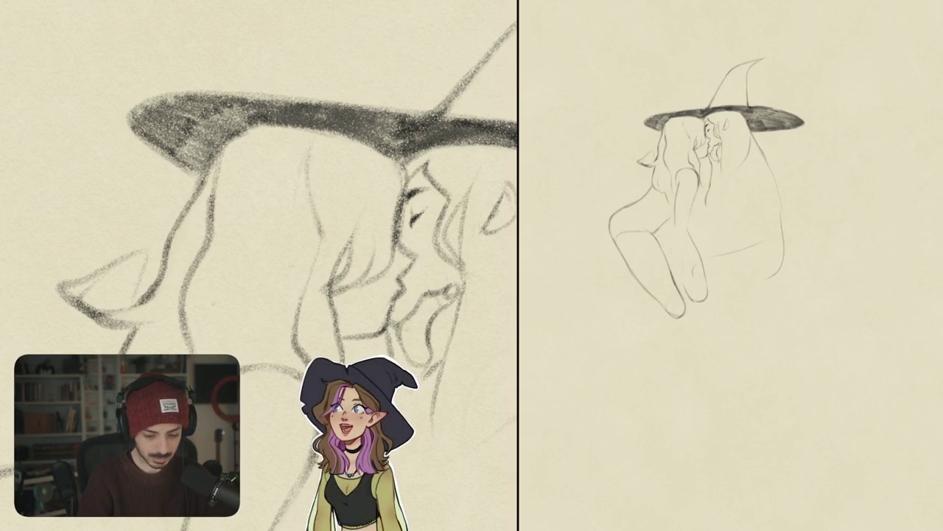
Add faint hairline strokes and a darkened hair curve sweeping over the cheek.
drag(353, 151, 357, 182)
mouse_move(330, 147)
mouse_down()
mouse_move(342, 144)
mouse_move(310, 199)
mouse_up()
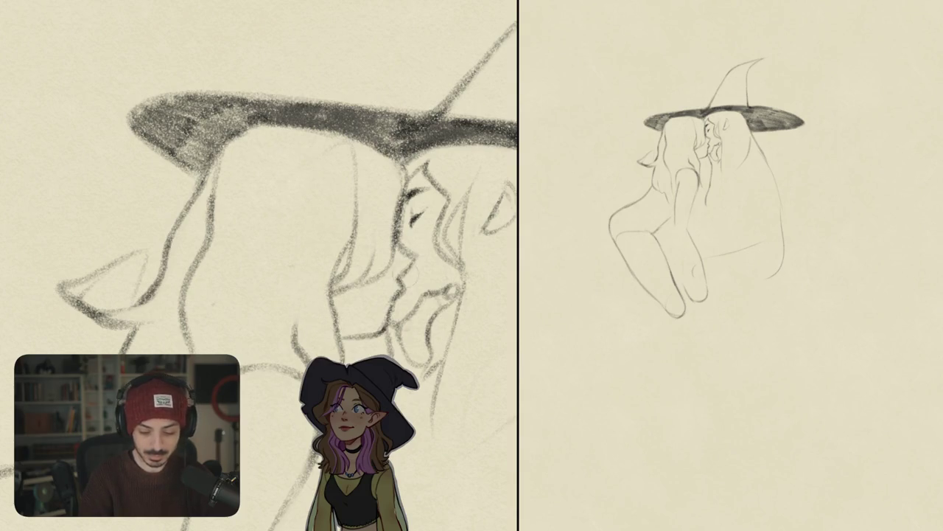
drag(299, 286, 352, 244)
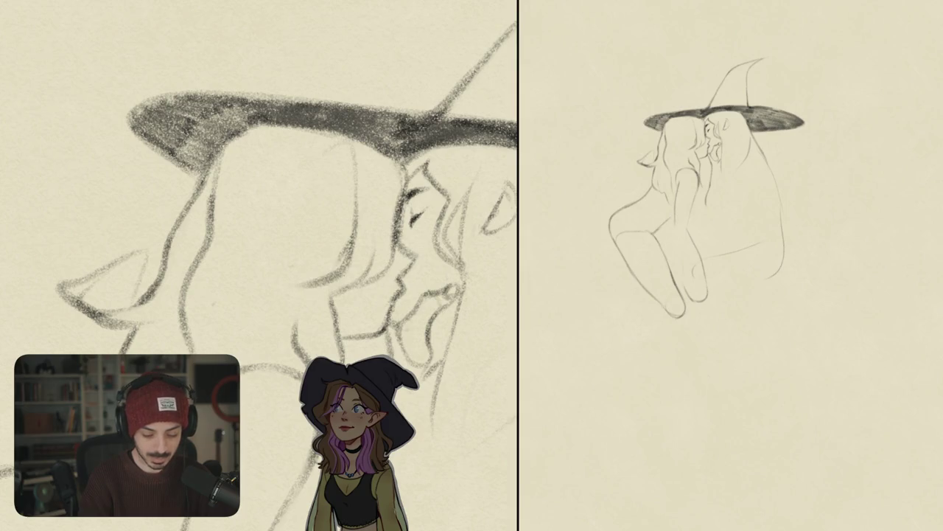
key(ctrl+z)
drag(293, 279, 351, 245)
drag(299, 286, 354, 287)
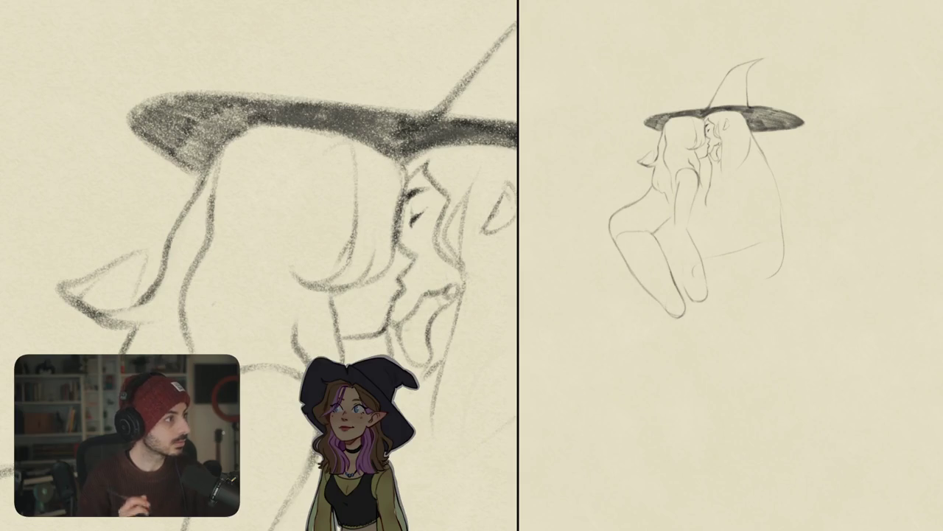
scroll(258, 265, down, 3)
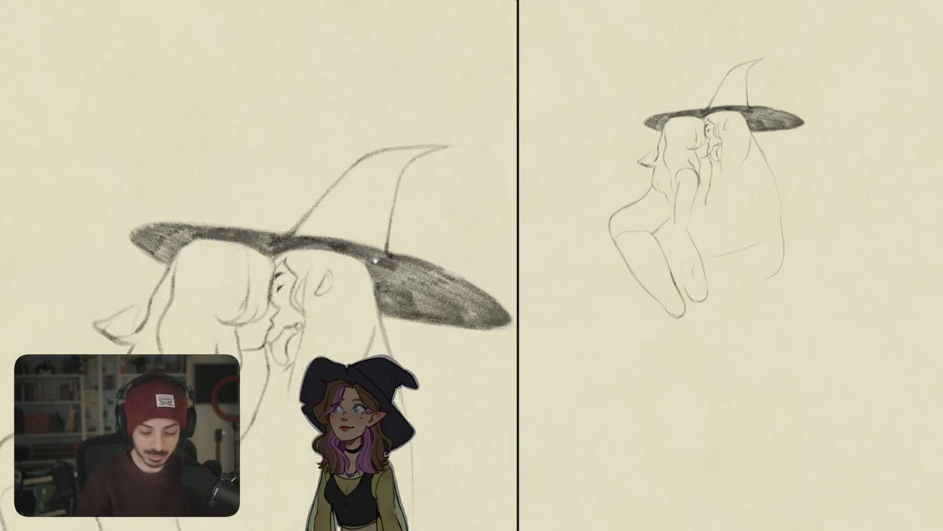
Erase the leftover brim stroke and the hat's old straight cone lines.
mouse_move(258, 265)
mouse_down()
mouse_move(343, 183)
mouse_move(326, 141)
mouse_move(362, 164)
mouse_move(379, 234)
mouse_move(370, 291)
mouse_up()
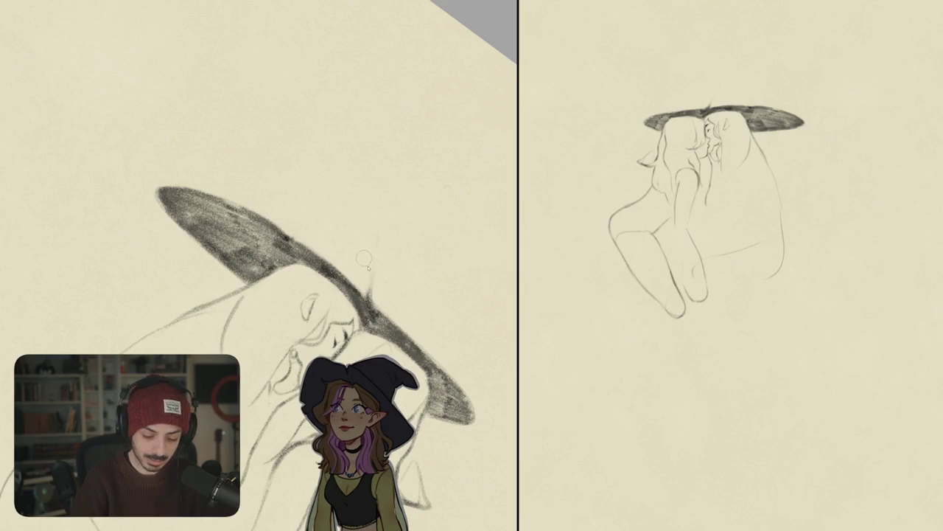
drag(364, 260, 370, 295)
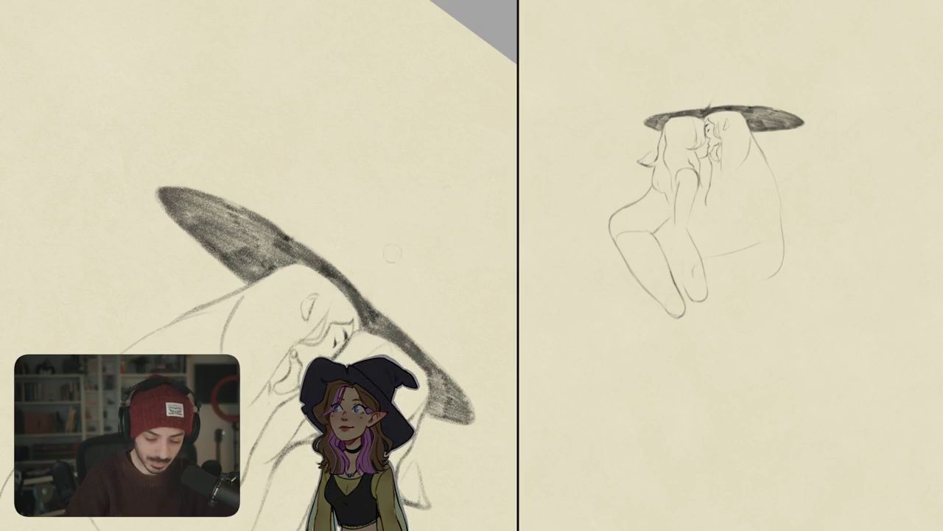
key(5)
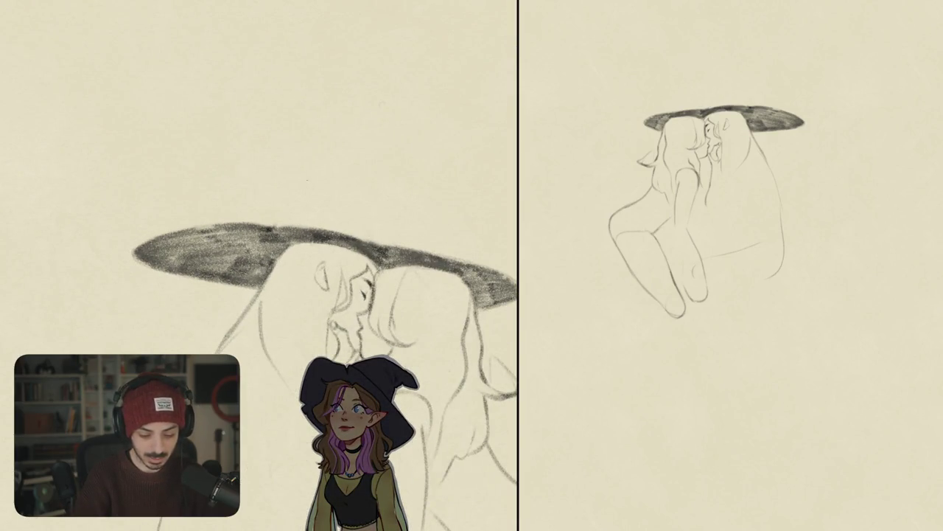
mouse_move(290, 209)
mouse_down()
mouse_move(278, 227)
mouse_move(339, 107)
mouse_move(382, 254)
mouse_up()
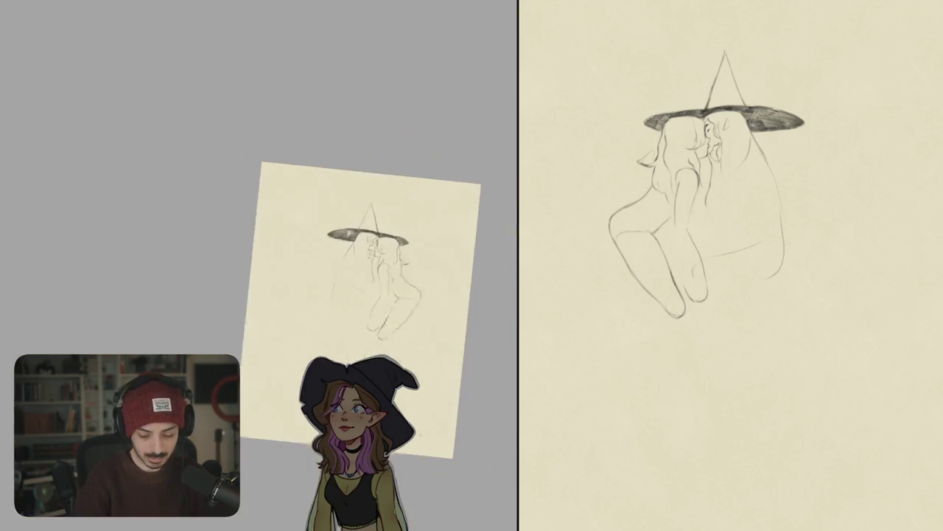
scroll(258, 265, down, 5)
mouse_move(361, 294)
mouse_down()
mouse_move(148, 287)
mouse_move(253, 295)
mouse_up()
scroll(280, 236, up, 5)
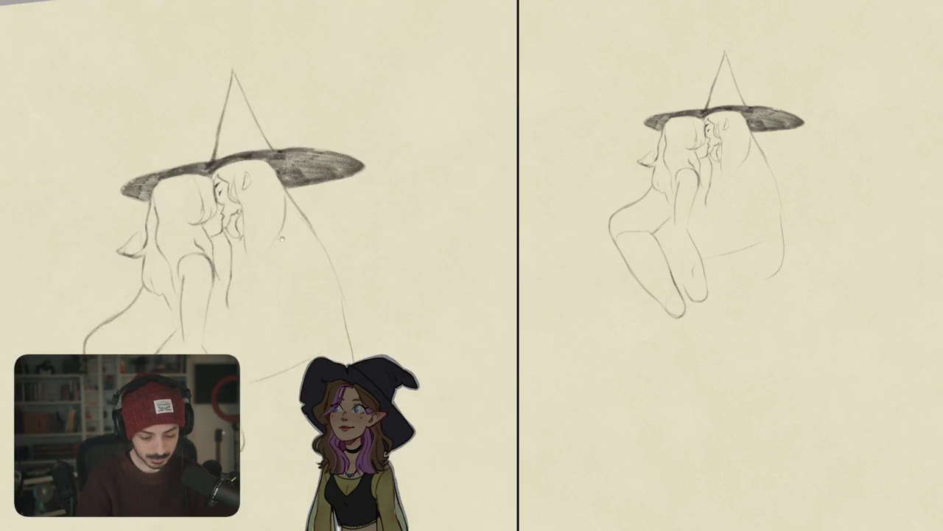
key(ctrl+z)
key(ctrl+z)
Lighten the brim shading edge and draw the new curved cone rising from the brim.
mouse_move(377, 245)
mouse_down()
mouse_move(451, 278)
mouse_move(508, 222)
mouse_up()
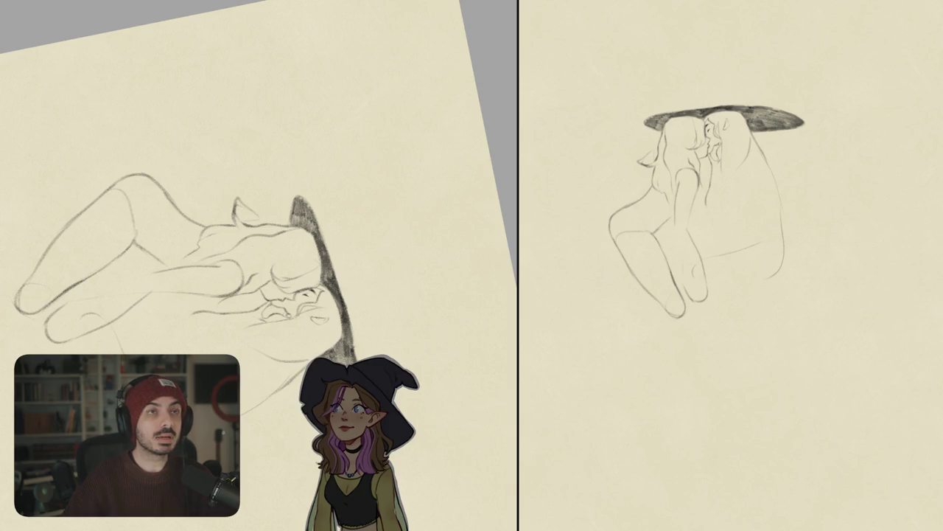
key(5)
scroll(332, 192, up, 3)
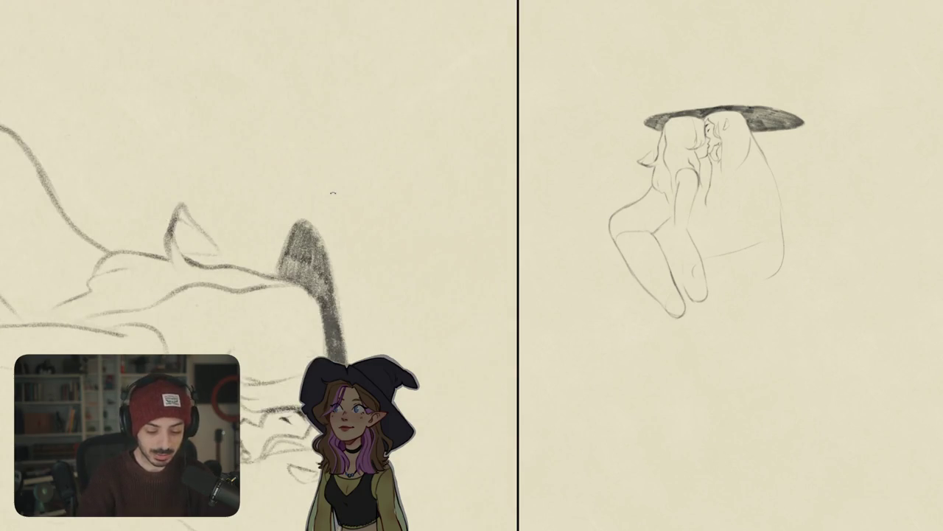
mouse_move(277, 277)
mouse_down()
mouse_move(292, 224)
mouse_move(307, 219)
mouse_move(330, 270)
mouse_up()
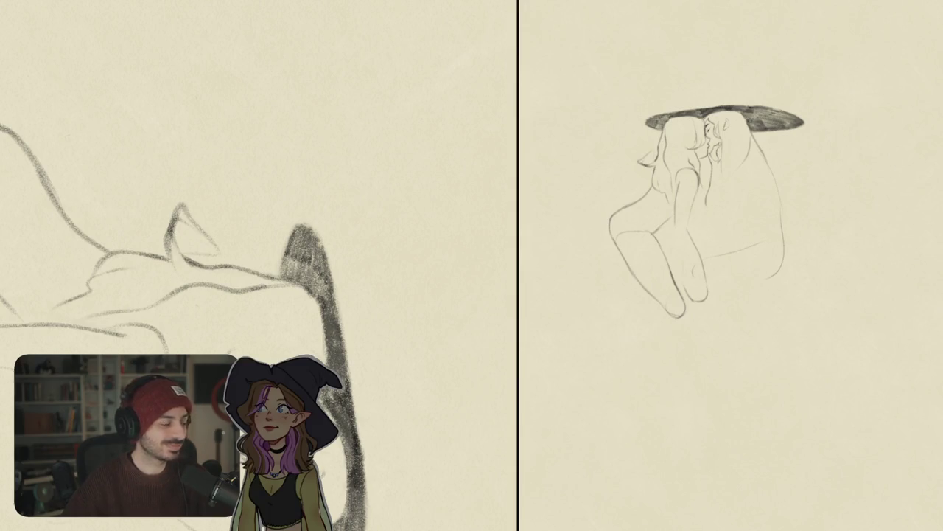
scroll(385, 265, down, 3)
mouse_move(261, 312)
mouse_down()
mouse_move(289, 246)
mouse_move(303, 150)
mouse_up()
key(ctrl+z)
mouse_move(297, 257)
mouse_down()
mouse_move(442, 182)
mouse_move(393, 227)
mouse_move(391, 297)
mouse_up()
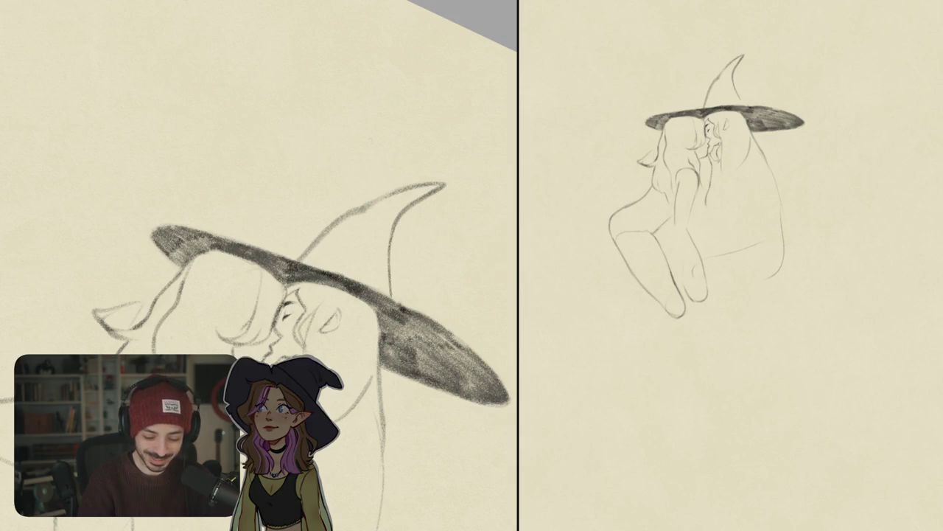
Level the view and shade the inside of the hat tip, darkening toward the point.
scroll(425, 200, down, 5)
drag(332, 266, 425, 201)
scroll(426, 201, up, 5)
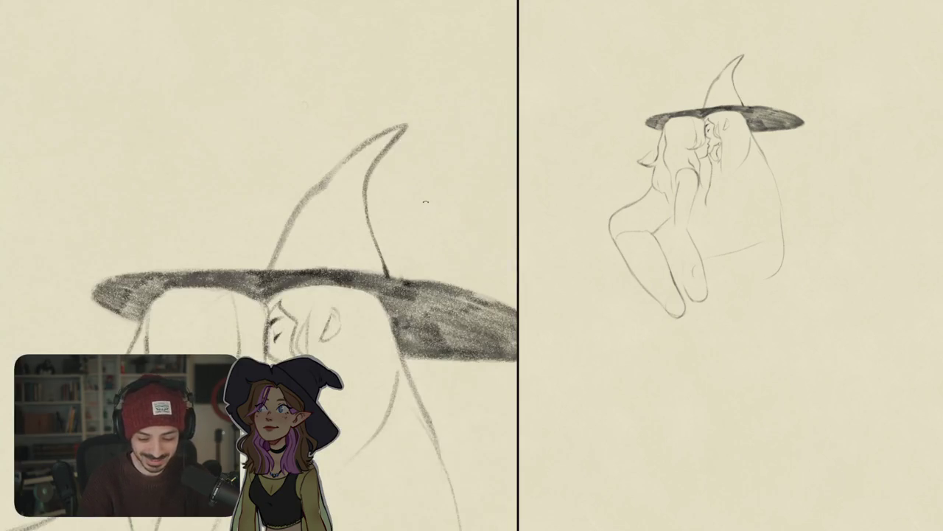
mouse_move(351, 156)
mouse_down()
mouse_move(326, 184)
mouse_move(338, 205)
mouse_move(360, 202)
mouse_up()
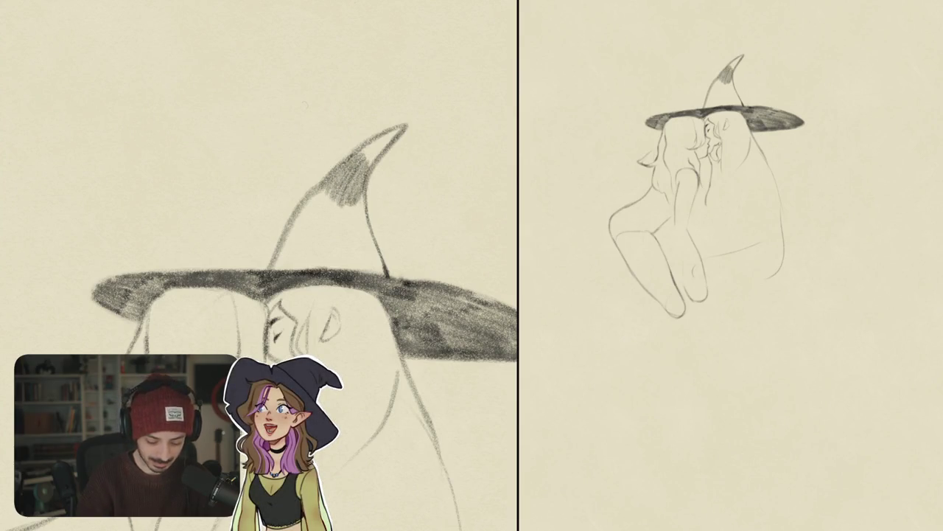
key(ctrl+z)
key(ctrl+z)
key(ctrl+z)
key(ctrl+z)
key(ctrl+z)
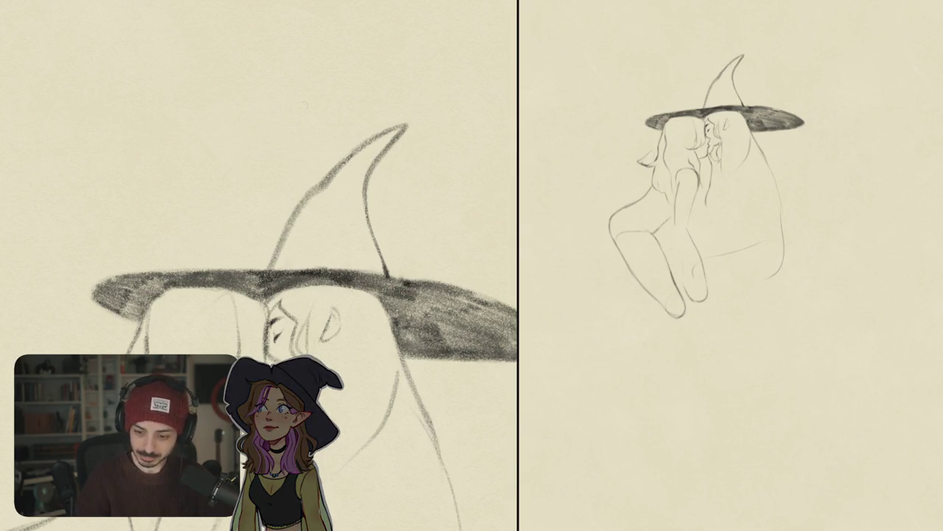
mouse_move(368, 147)
mouse_down()
mouse_move(339, 181)
mouse_move(359, 186)
mouse_up()
mouse_move(391, 132)
mouse_down()
mouse_move(348, 161)
mouse_move(362, 156)
mouse_move(369, 167)
mouse_move(305, 209)
mouse_up()
Hatch the cone's left, middle and right sides and darken its base.
mouse_move(336, 177)
mouse_down()
mouse_move(311, 219)
mouse_move(345, 230)
mouse_up()
drag(358, 181, 354, 229)
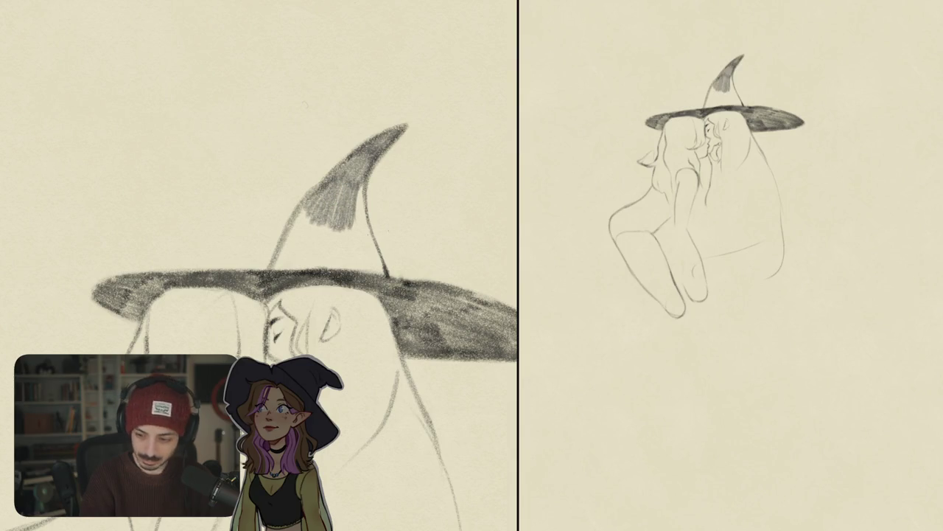
mouse_move(313, 197)
mouse_down()
mouse_move(283, 254)
mouse_move(298, 260)
mouse_up()
mouse_move(322, 216)
mouse_down()
mouse_move(315, 259)
mouse_move(337, 253)
mouse_move(339, 264)
mouse_up()
drag(352, 222, 345, 270)
mouse_move(364, 184)
mouse_down()
mouse_move(357, 271)
mouse_move(367, 277)
mouse_up()
drag(381, 222, 376, 276)
mouse_move(279, 246)
mouse_down()
mouse_move(276, 273)
mouse_move(358, 276)
mouse_move(359, 326)
mouse_move(328, 281)
mouse_up()
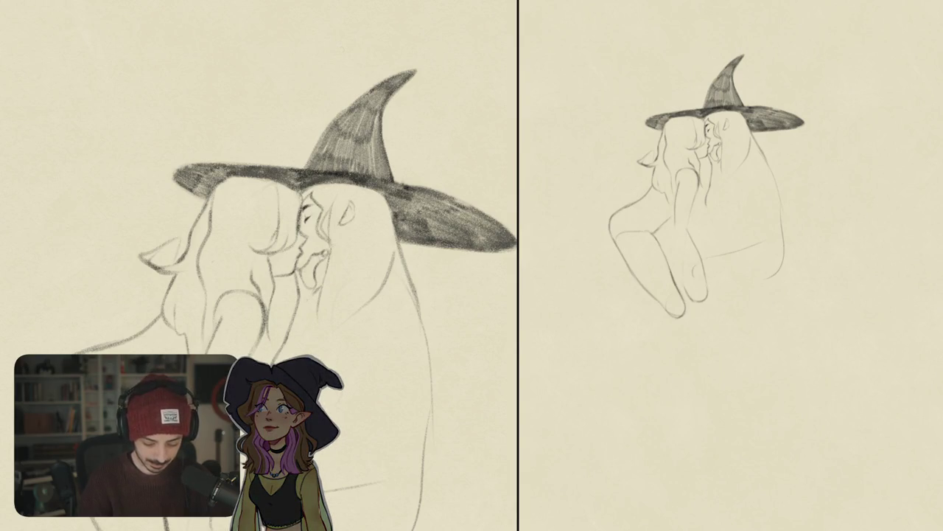
Hatch the left witch's hair with vertical strokes toward the kiss, darkening near the top.
drag(214, 189, 215, 233)
drag(222, 189, 228, 235)
drag(229, 195, 230, 240)
mouse_move(238, 205)
mouse_down()
mouse_move(239, 242)
mouse_move(262, 249)
mouse_up()
drag(267, 213, 274, 249)
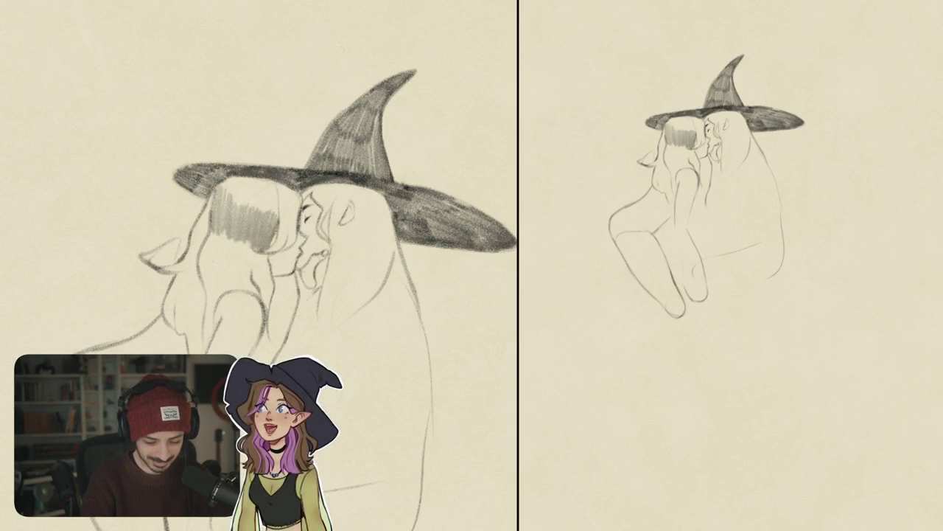
drag(284, 202, 286, 237)
mouse_move(287, 202)
mouse_down()
mouse_move(289, 237)
mouse_move(298, 234)
mouse_up()
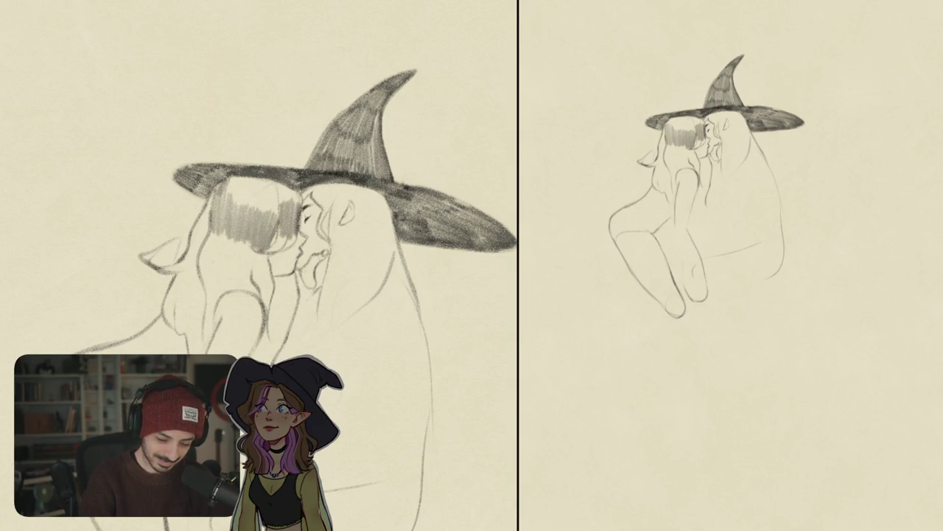
drag(230, 177, 232, 203)
mouse_move(236, 177)
mouse_down()
mouse_move(237, 205)
mouse_move(261, 211)
mouse_up()
mouse_move(264, 180)
mouse_down()
mouse_move(265, 214)
mouse_move(280, 217)
mouse_up()
drag(283, 184, 284, 212)
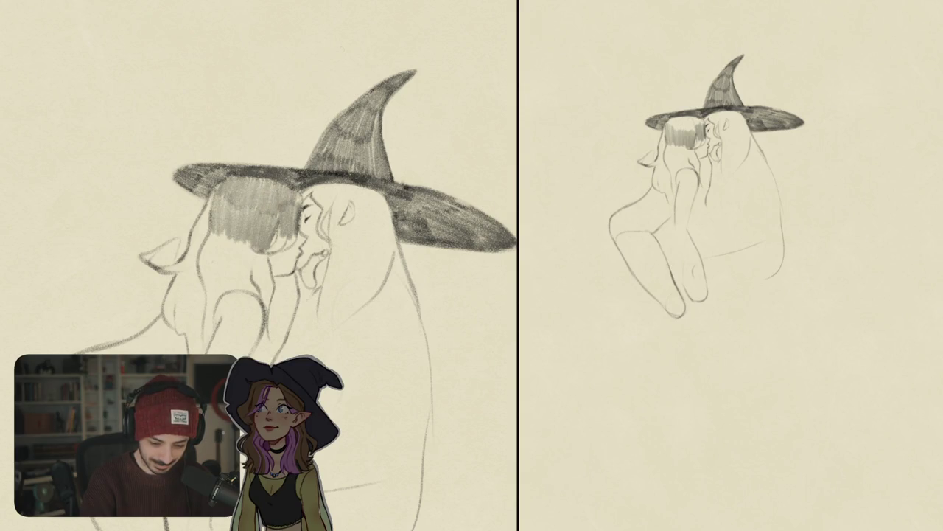
Mirror the view horizontally, reset rotation, and zoom in on the kissing faces.
scroll(258, 221, down, 5)
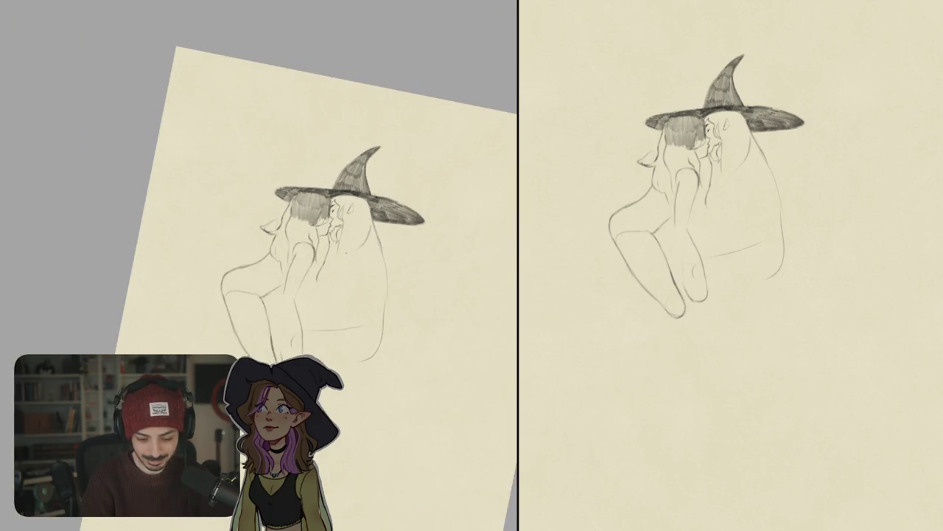
key(m)
key(5)
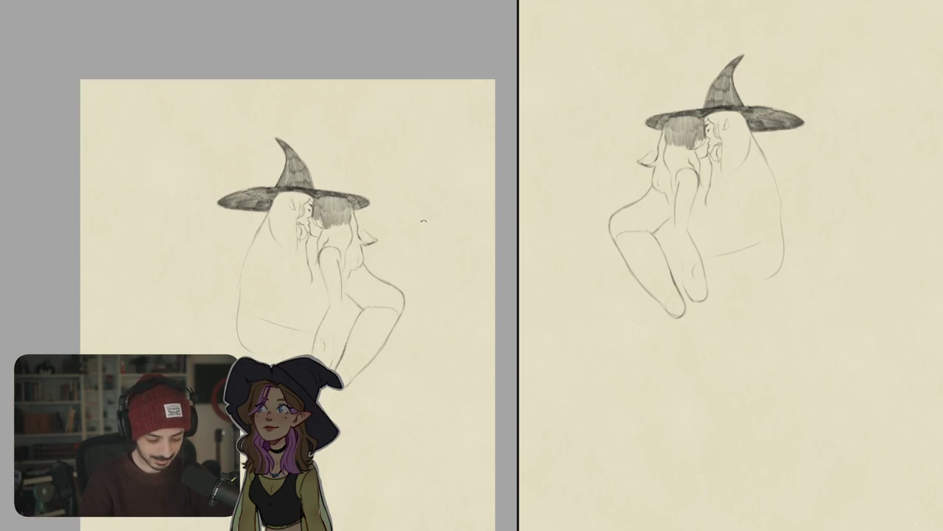
scroll(282, 204, up, 5)
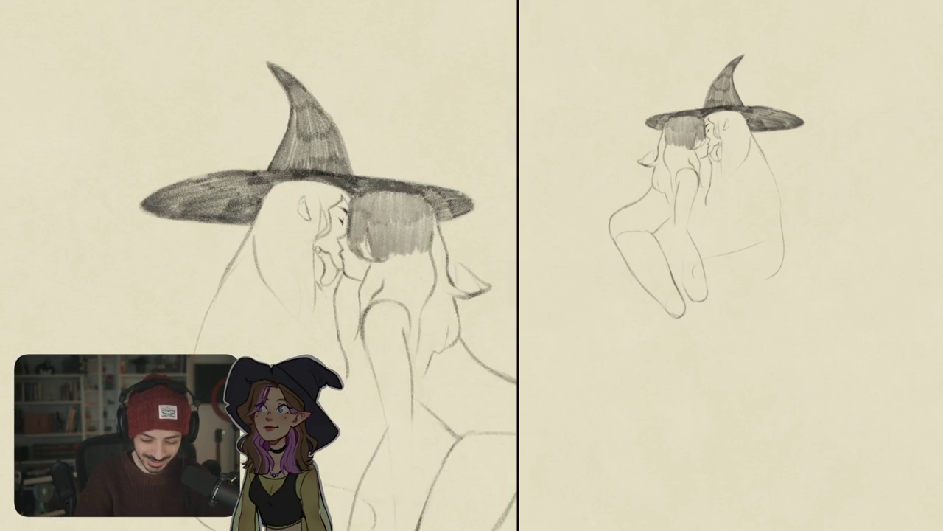
scroll(361, 262, up, 5)
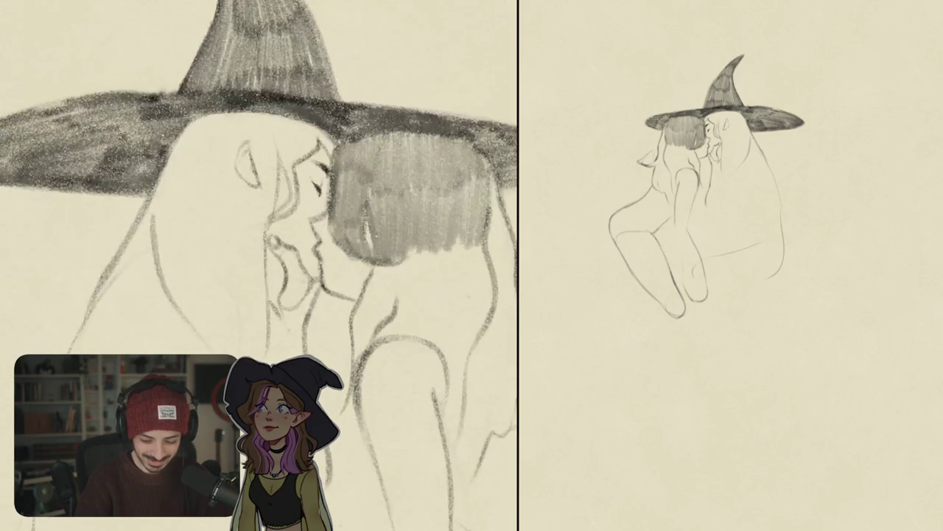
Shade along the left witch's hair edge, back line and the strand hanging below.
drag(346, 221, 369, 259)
mouse_move(361, 206)
mouse_down()
mouse_move(374, 262)
mouse_move(396, 266)
mouse_move(328, 184)
mouse_move(326, 221)
mouse_up()
mouse_move(351, 185)
mouse_down()
mouse_move(320, 237)
mouse_move(320, 273)
mouse_up()
drag(337, 213, 324, 276)
mouse_move(360, 177)
mouse_down()
mouse_move(339, 223)
mouse_move(354, 240)
mouse_move(162, 222)
mouse_up()
scroll(258, 266, down, 3)
scroll(258, 265, down, 2)
mouse_move(243, 221)
mouse_down()
mouse_move(424, 263)
mouse_move(446, 219)
mouse_up()
scroll(267, 193, up, 3)
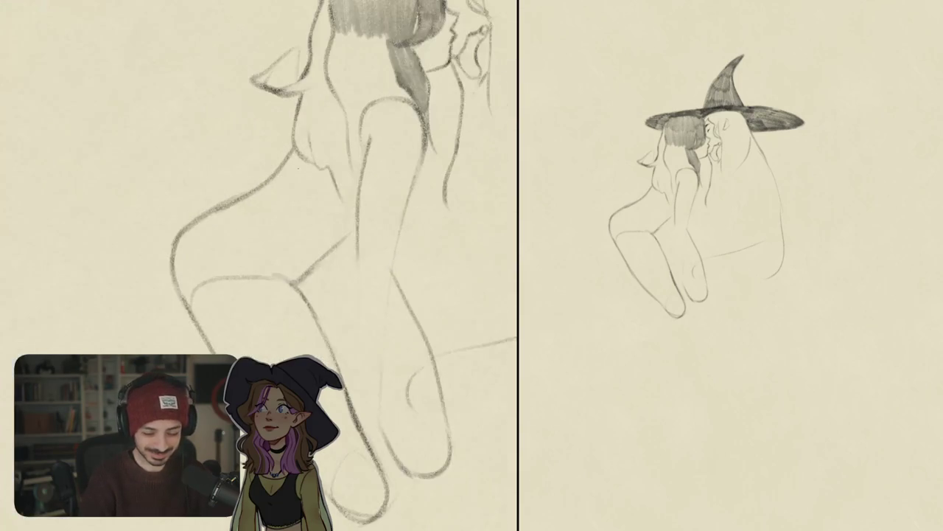
Draw the left witch's torso, hip and thigh curve, undoing one stray stroke.
drag(266, 168, 281, 222)
key(ctrl+z)
mouse_move(286, 153)
mouse_down()
mouse_move(286, 193)
mouse_move(300, 220)
mouse_move(355, 228)
mouse_up()
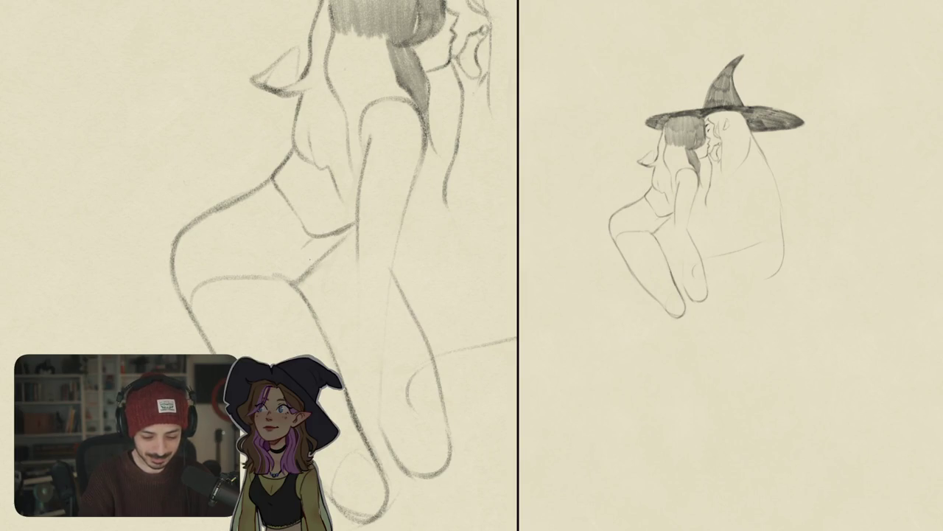
mouse_move(242, 196)
mouse_down()
mouse_move(224, 234)
mouse_move(291, 257)
mouse_move(353, 224)
mouse_up()
key(ctrl+0)
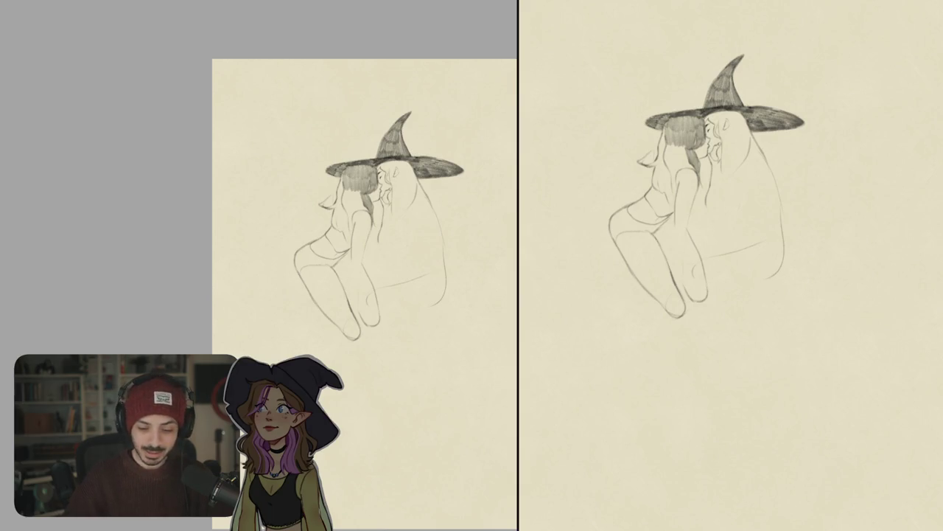
Build up dark shading on the hair strands and extend it down to the hair's tip.
scroll(352, 187, up, 5)
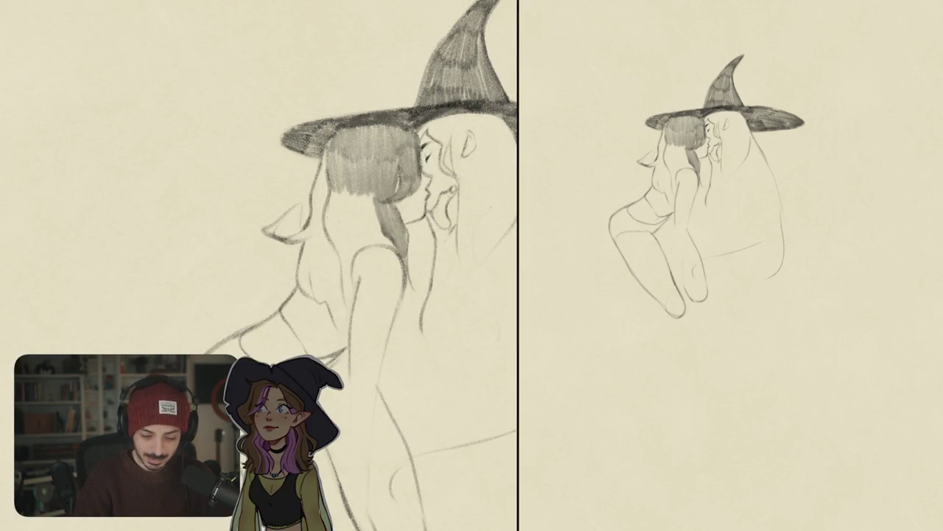
mouse_move(329, 188)
mouse_down()
mouse_move(333, 230)
mouse_move(349, 227)
mouse_up()
drag(350, 193, 354, 231)
drag(355, 193, 357, 231)
mouse_move(359, 197)
mouse_down()
mouse_move(364, 231)
mouse_move(379, 236)
mouse_up()
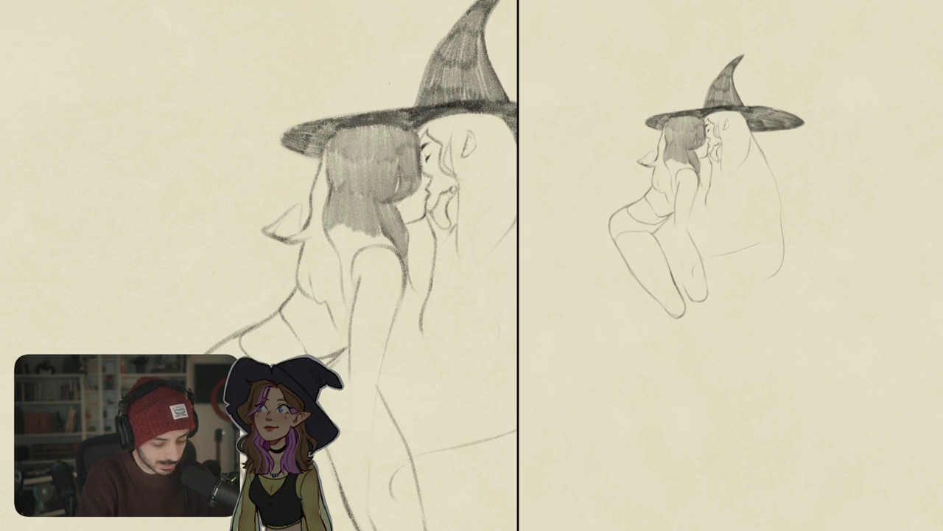
mouse_move(333, 226)
mouse_down()
mouse_move(337, 259)
mouse_move(355, 258)
mouse_up()
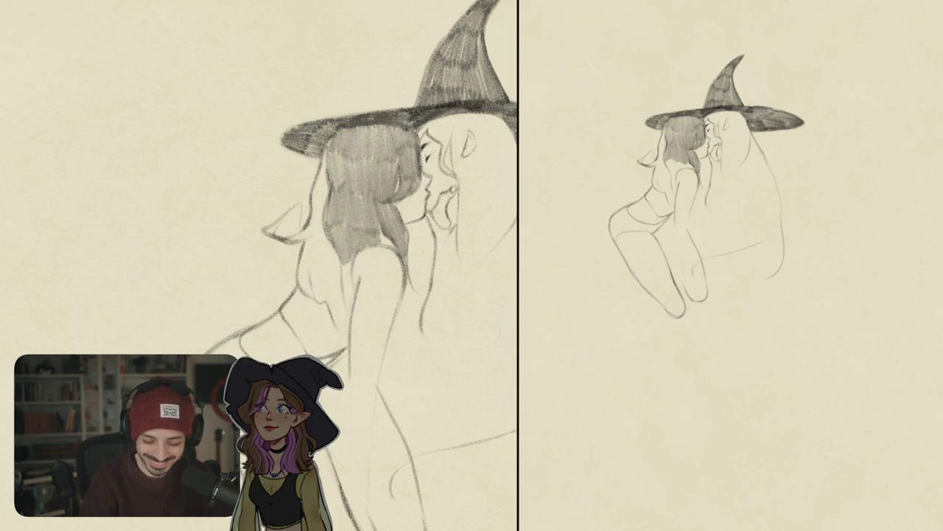
drag(340, 253, 346, 293)
drag(344, 255, 352, 300)
drag(347, 259, 351, 310)
drag(348, 274, 352, 312)
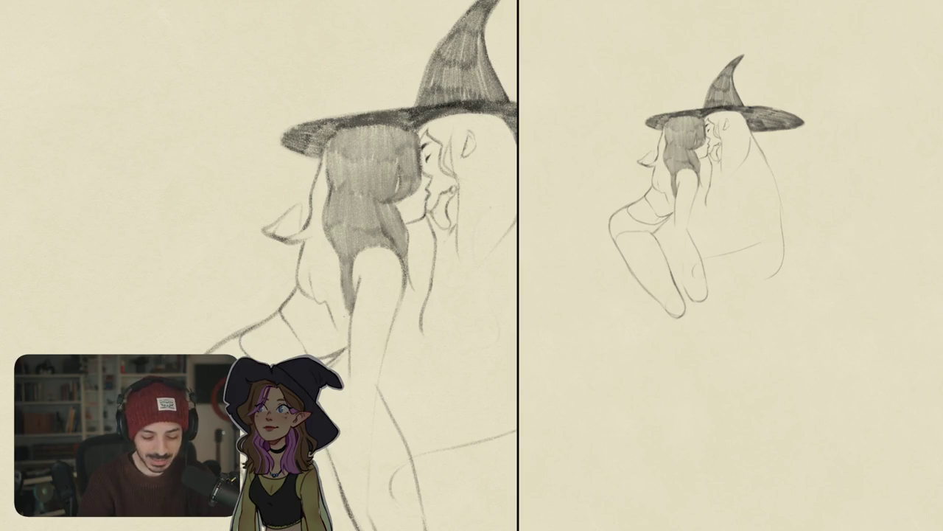
Shade the hair's left edge and pointed ear, extending the edge downward.
drag(324, 142, 314, 202)
mouse_move(321, 162)
mouse_down()
mouse_move(316, 216)
mouse_move(326, 212)
mouse_up()
mouse_move(266, 234)
mouse_down()
mouse_move(285, 218)
mouse_move(311, 228)
mouse_move(306, 289)
mouse_up()
drag(301, 243, 311, 300)
drag(308, 264, 316, 304)
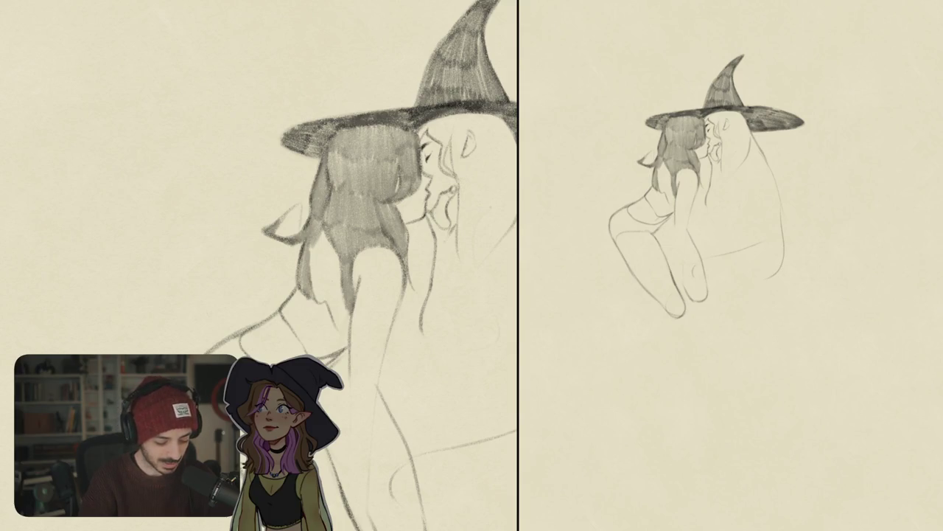
Darken the vertical and lower hair strands and the hair edge under the brim.
scroll(359, 266, down, 1)
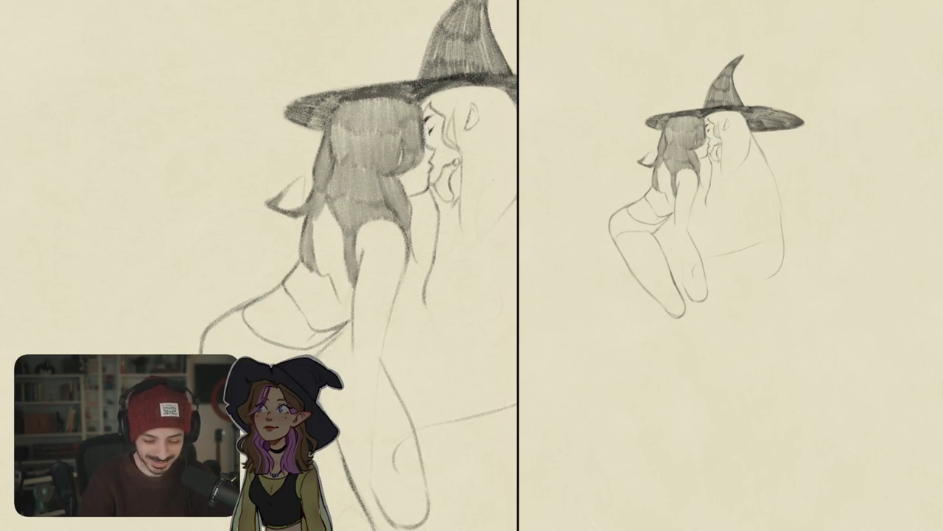
mouse_move(319, 208)
mouse_down()
mouse_move(322, 257)
mouse_move(336, 267)
mouse_up()
drag(337, 224, 350, 292)
mouse_move(329, 258)
mouse_down()
mouse_move(336, 301)
mouse_move(348, 311)
mouse_up()
mouse_move(345, 277)
mouse_down()
mouse_move(352, 311)
mouse_move(354, 297)
mouse_up()
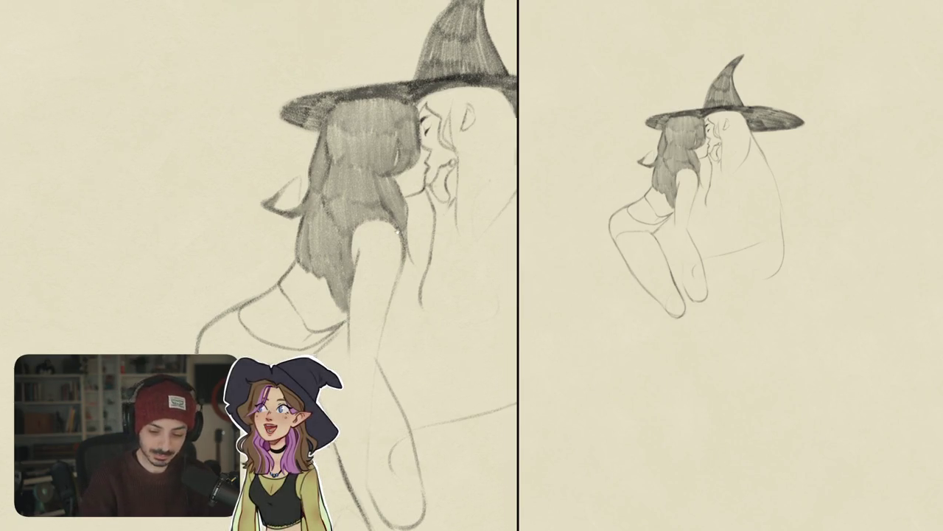
drag(332, 184, 460, 291)
drag(293, 200, 304, 216)
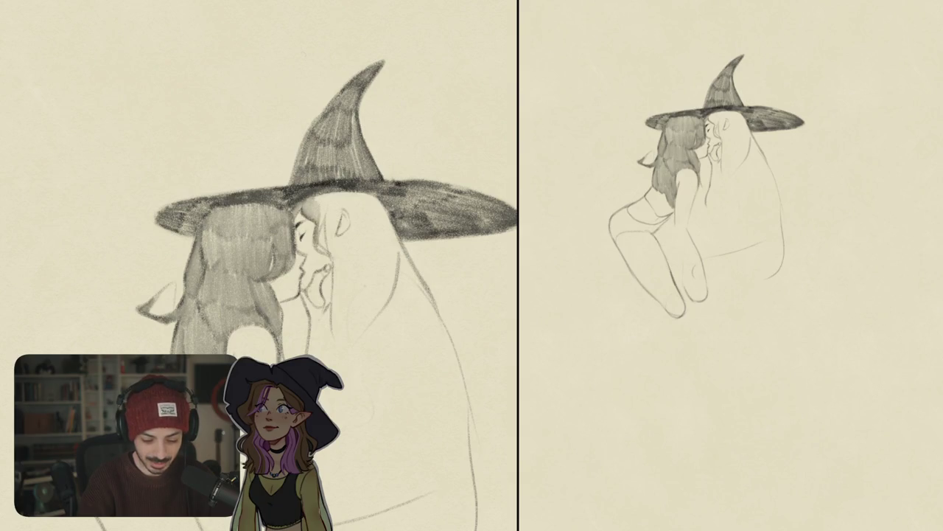
Shade the right witch's hair curl and hair beside her face, discarding one hatching stroke.
mouse_move(325, 199)
mouse_down()
mouse_move(322, 214)
mouse_move(317, 203)
mouse_move(328, 246)
mouse_up()
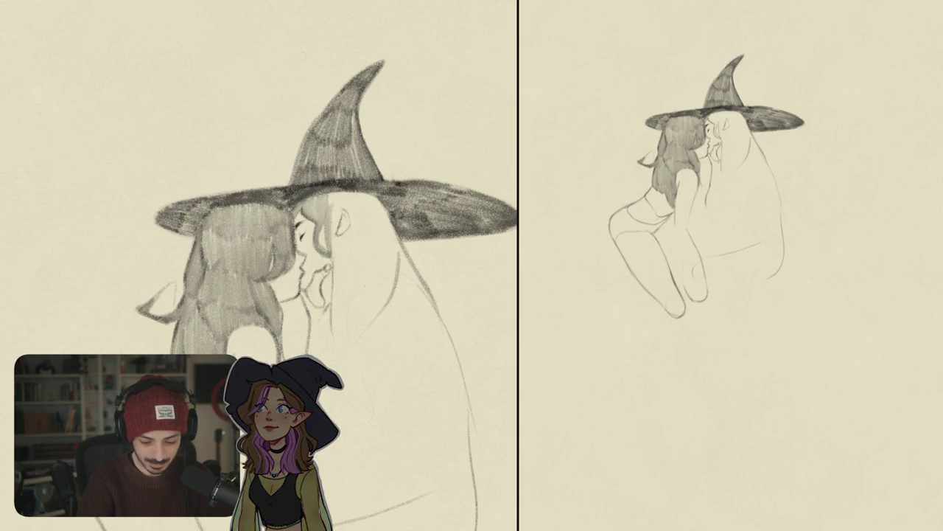
drag(329, 194, 350, 224)
drag(353, 198, 354, 226)
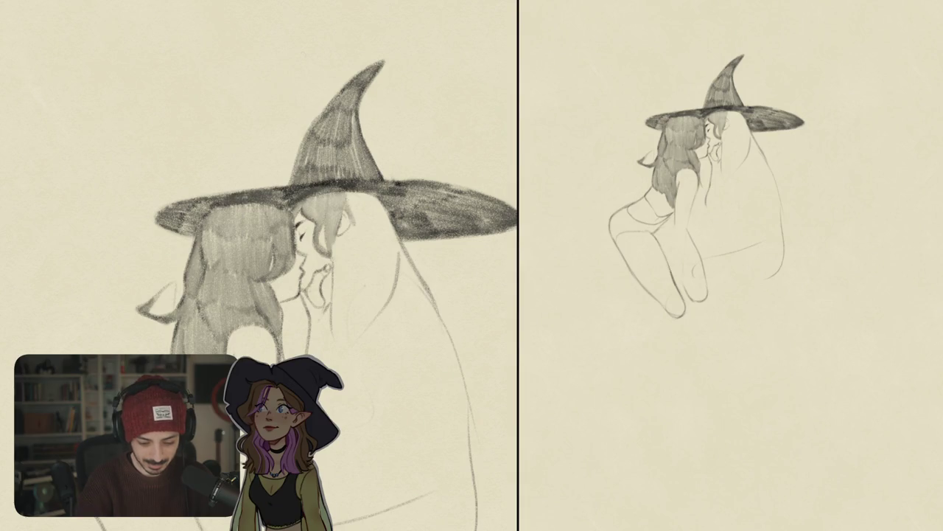
mouse_move(349, 193)
mouse_down()
mouse_move(365, 226)
mouse_move(372, 193)
mouse_move(377, 224)
mouse_up()
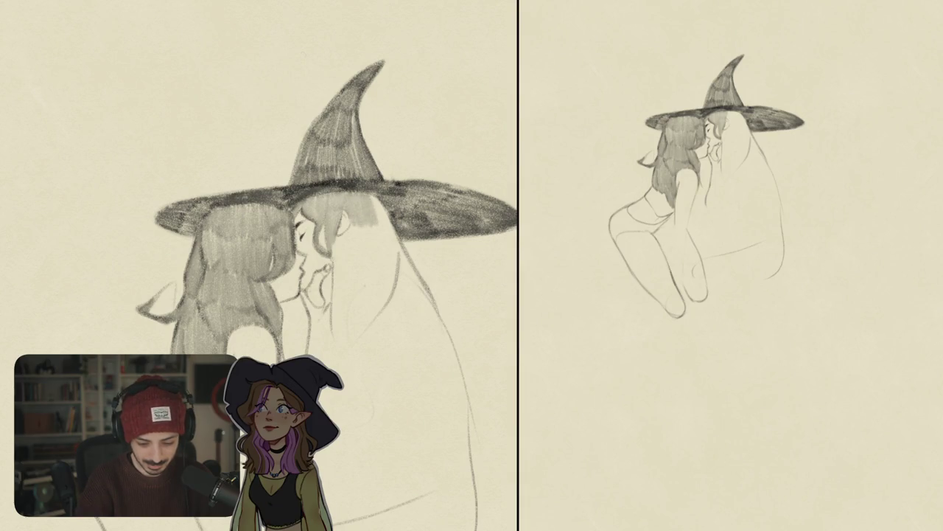
key(ctrl+z)
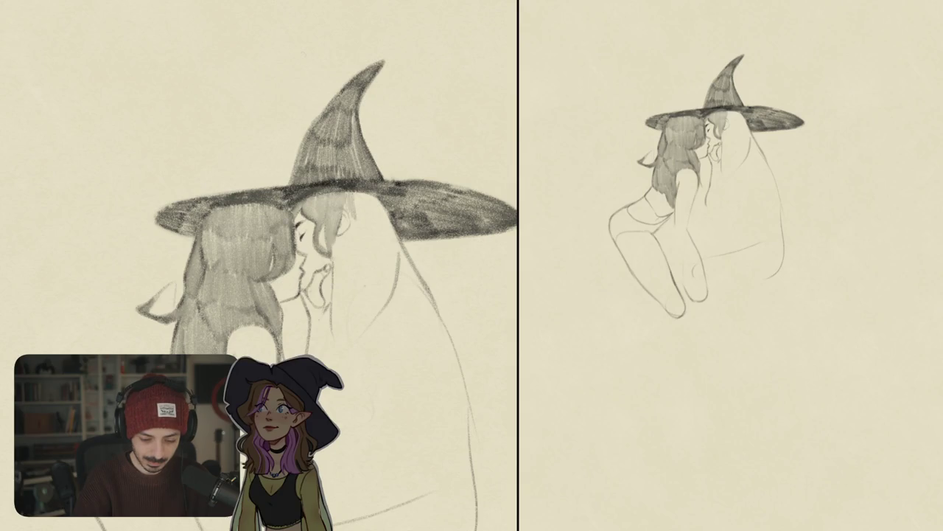
mouse_move(351, 193)
mouse_down()
mouse_move(348, 217)
mouse_move(388, 221)
mouse_move(353, 243)
mouse_move(364, 257)
mouse_up()
mouse_move(367, 221)
mouse_down()
mouse_move(373, 260)
mouse_move(396, 258)
mouse_up()
scroll(258, 271, down, 5)
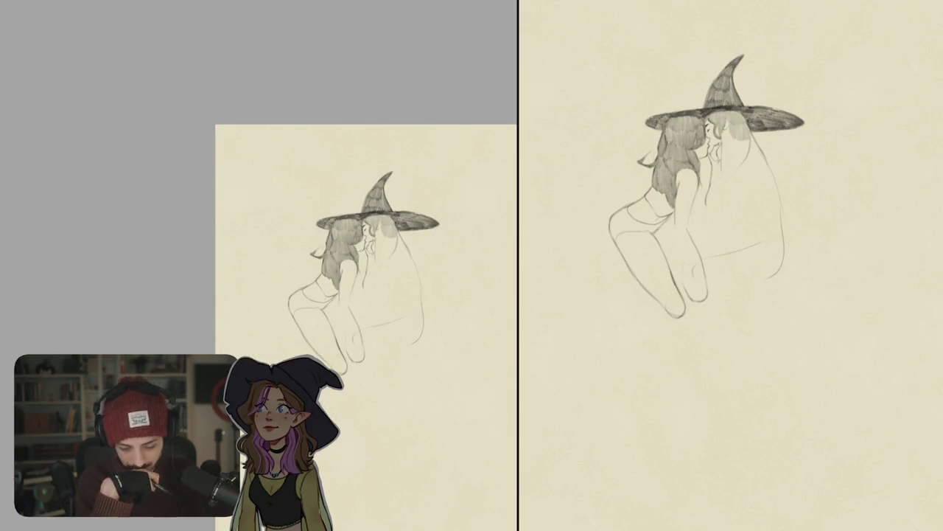
Draw the right witch's jaw and neck line, then erase a short overlapping piece.
scroll(345, 197, up, 2)
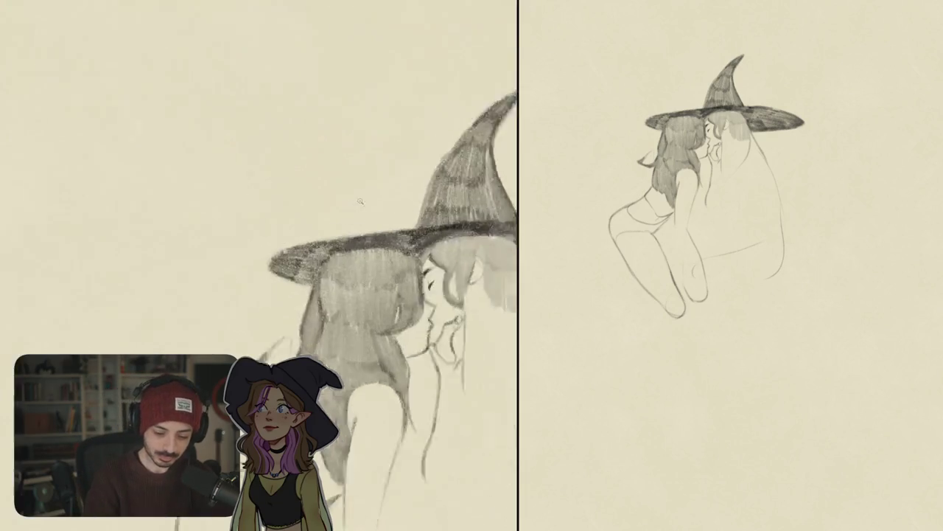
scroll(344, 197, up, 2)
scroll(344, 197, up, 1)
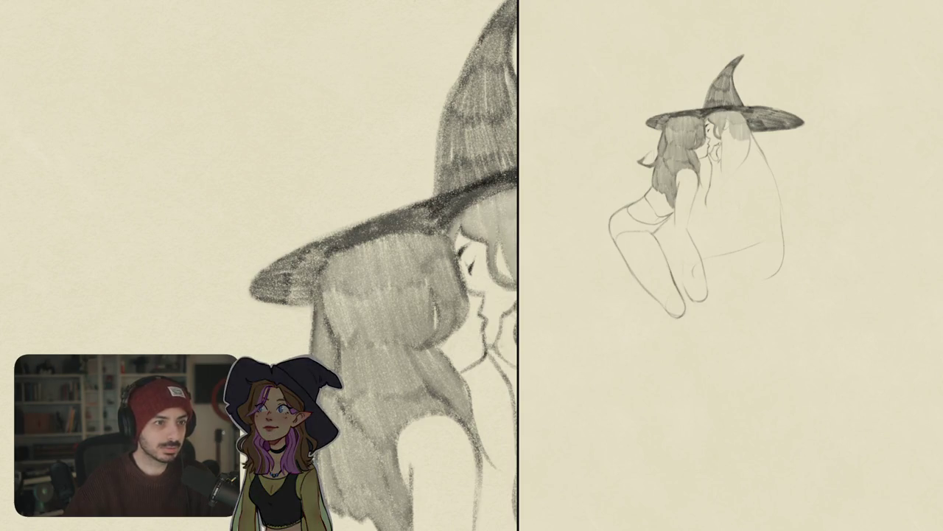
scroll(258, 265, down, 5)
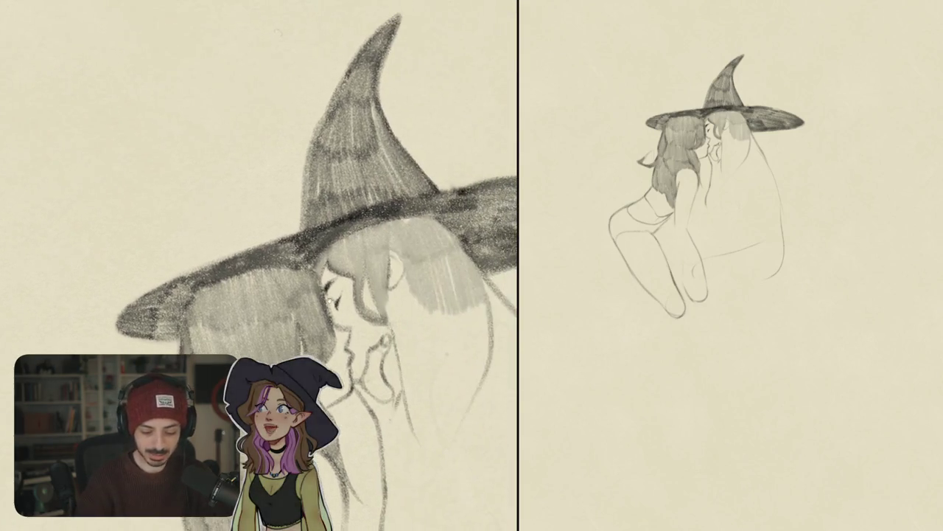
scroll(258, 266, up, 5)
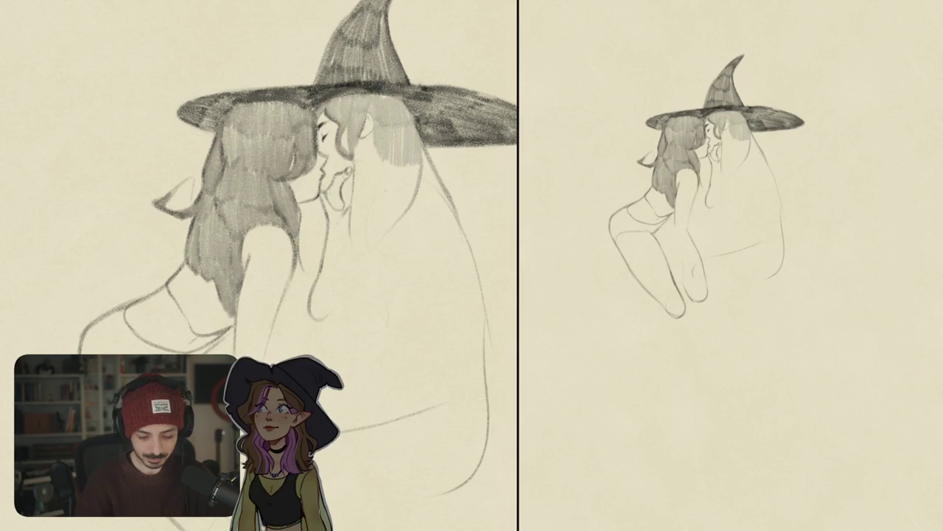
drag(343, 221, 335, 311)
drag(324, 247, 311, 294)
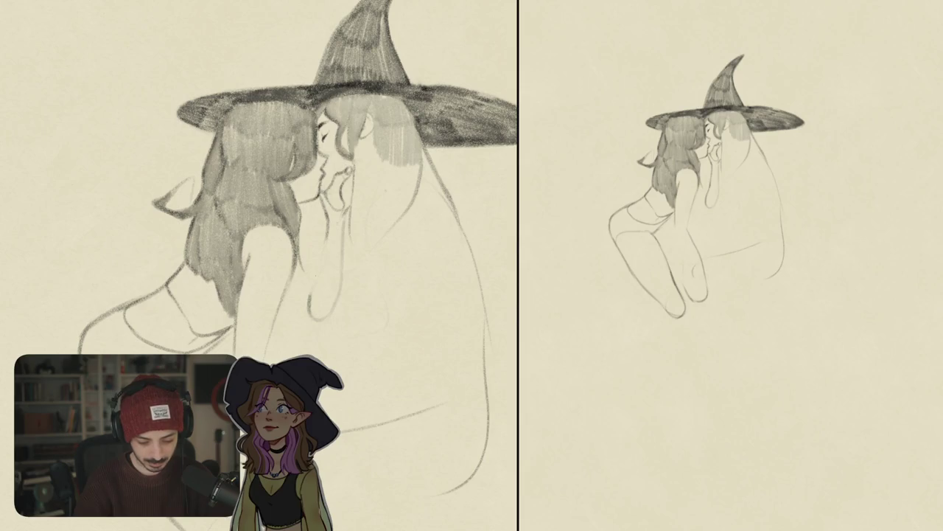
drag(329, 218, 317, 263)
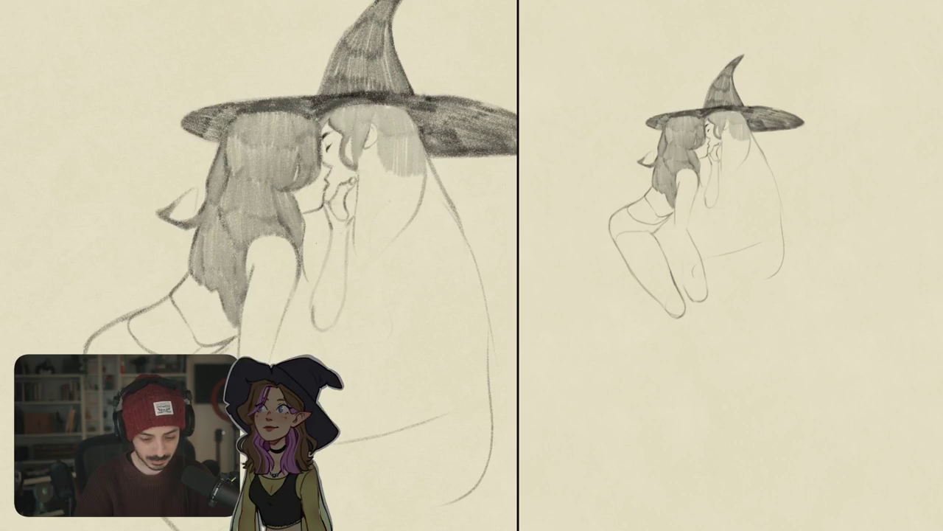
scroll(302, 352, down, 5)
Darken the left witch's neck line and erase the old neck lines and stray circle.
key(m)
key(5)
scroll(308, 324, up, 5)
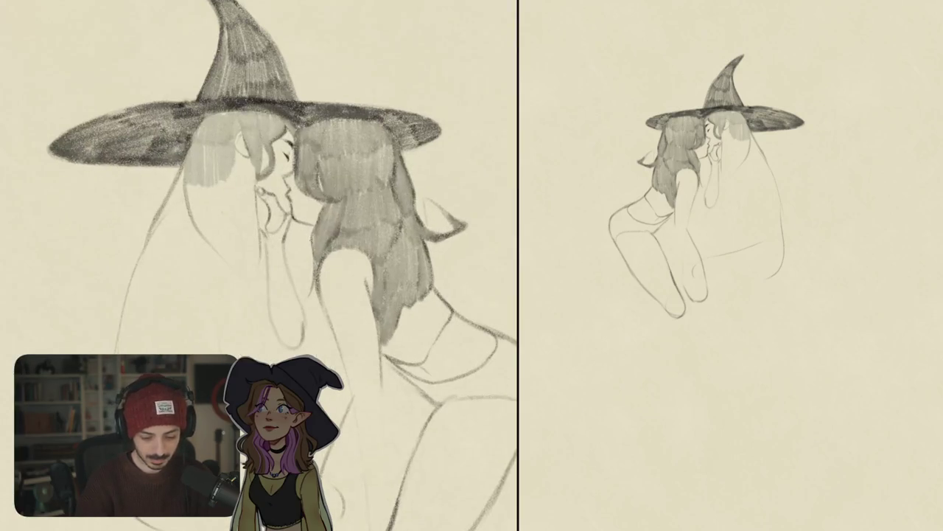
mouse_move(305, 253)
mouse_down()
mouse_move(293, 313)
mouse_move(303, 334)
mouse_up()
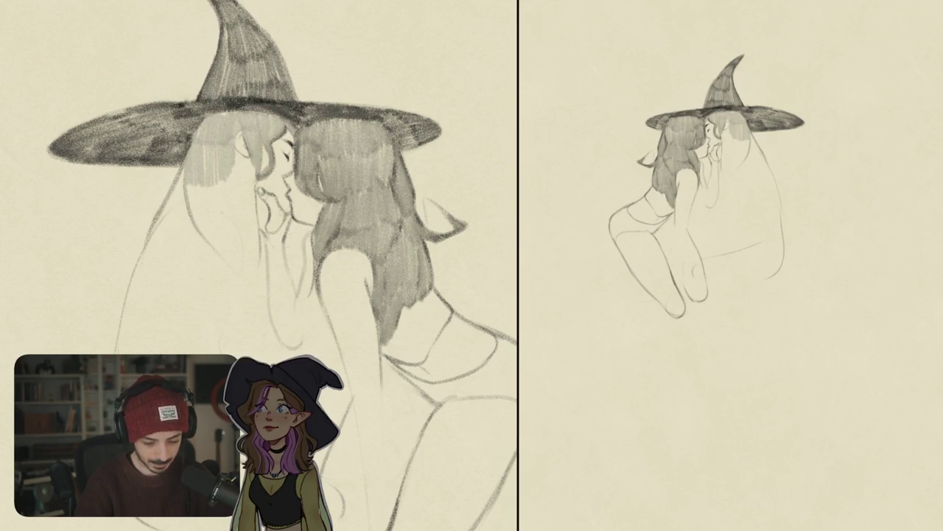
drag(286, 249, 288, 269)
mouse_move(285, 233)
mouse_down()
mouse_move(267, 292)
mouse_move(293, 346)
mouse_up()
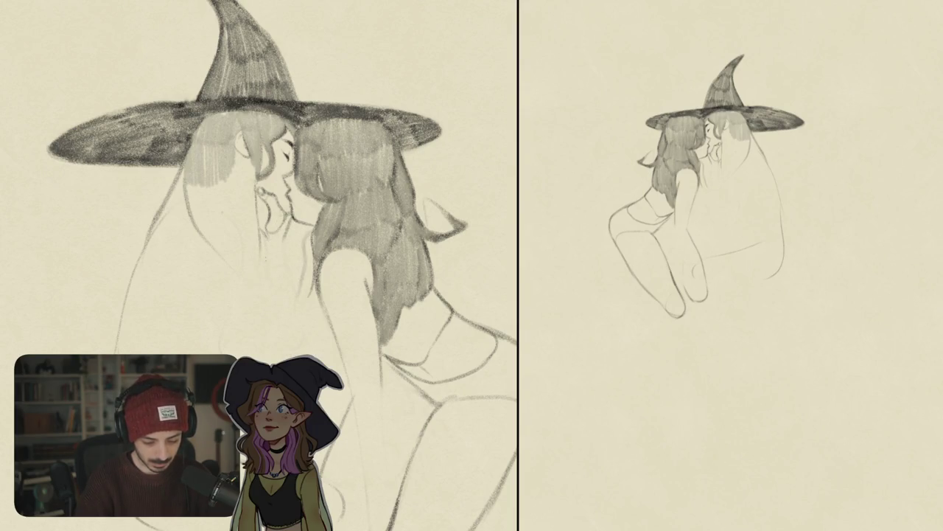
Redraw the left witch's neck and shoulder, removing a stray mark near the chin.
mouse_move(266, 239)
mouse_down()
mouse_move(263, 295)
mouse_move(274, 333)
mouse_move(287, 350)
mouse_move(324, 324)
mouse_up()
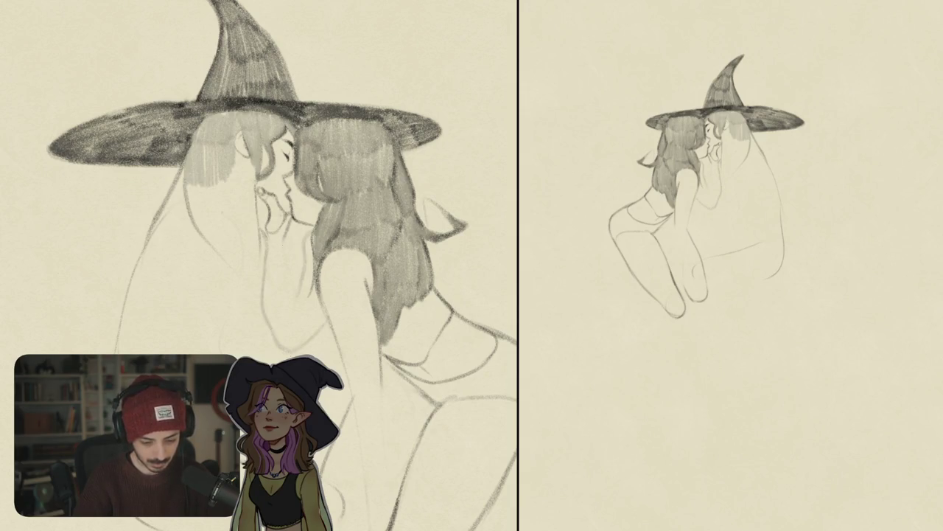
drag(286, 259, 294, 300)
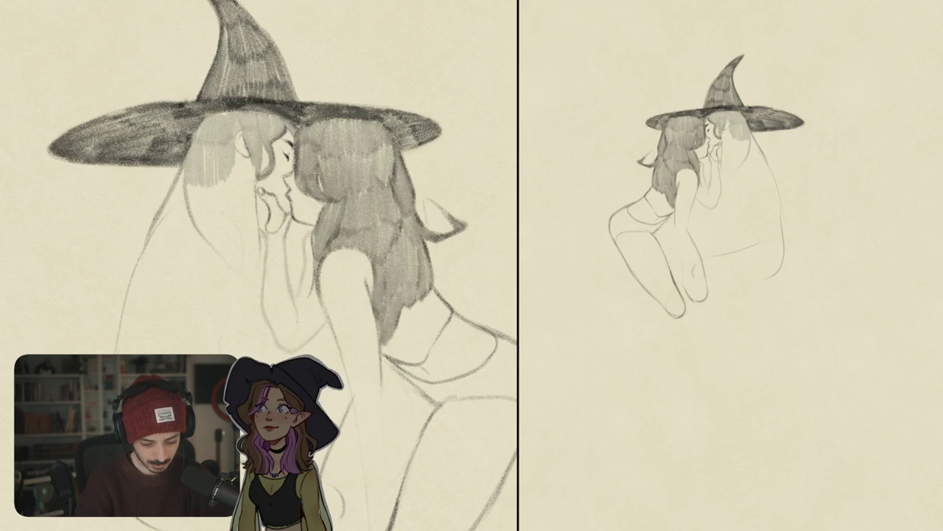
key(ctrl+z)
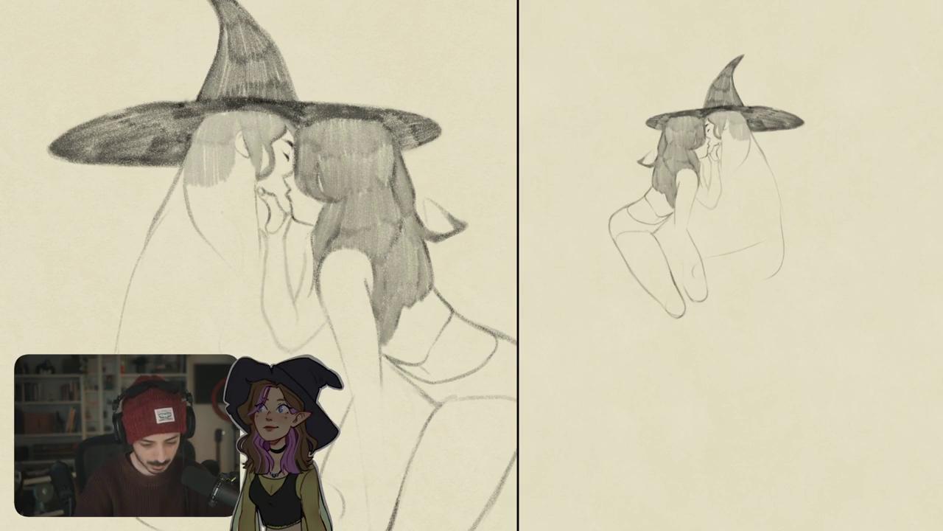
scroll(258, 265, down, 5)
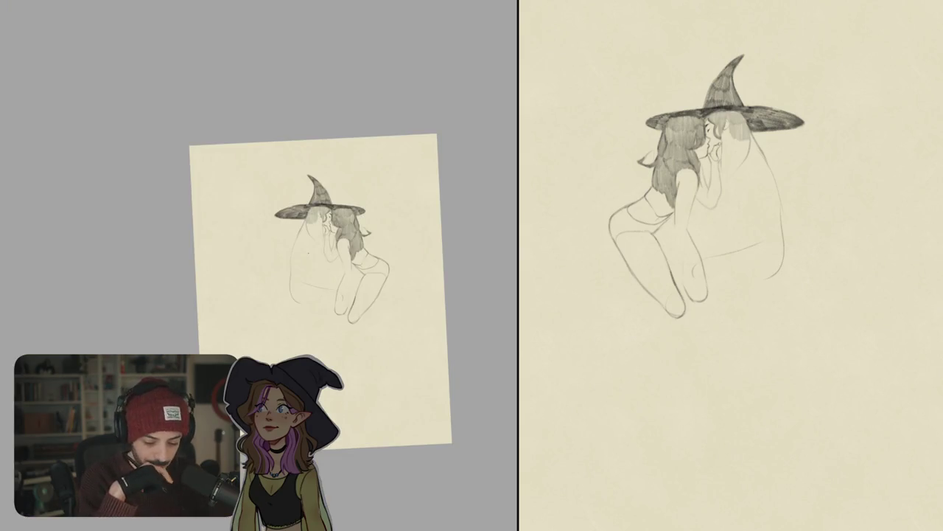
scroll(258, 266, up, 5)
scroll(392, 212, right, 3)
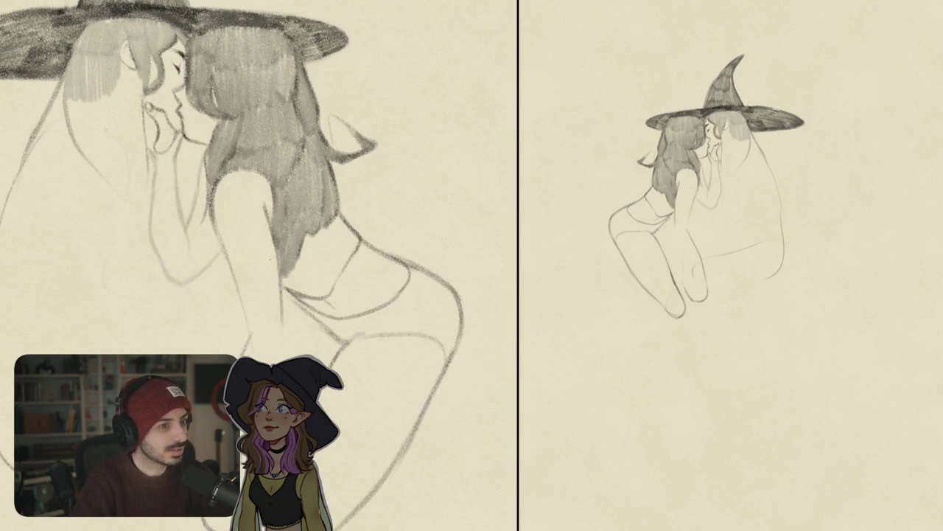
scroll(258, 266, down, 2)
Unmirror the view and draw the front witch's back line and hair-edge marks.
key(m)
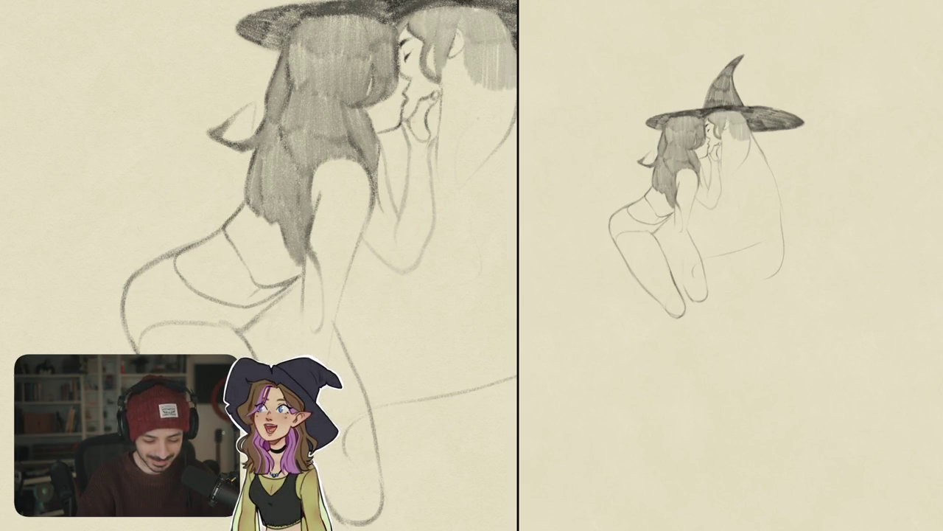
drag(303, 265, 322, 313)
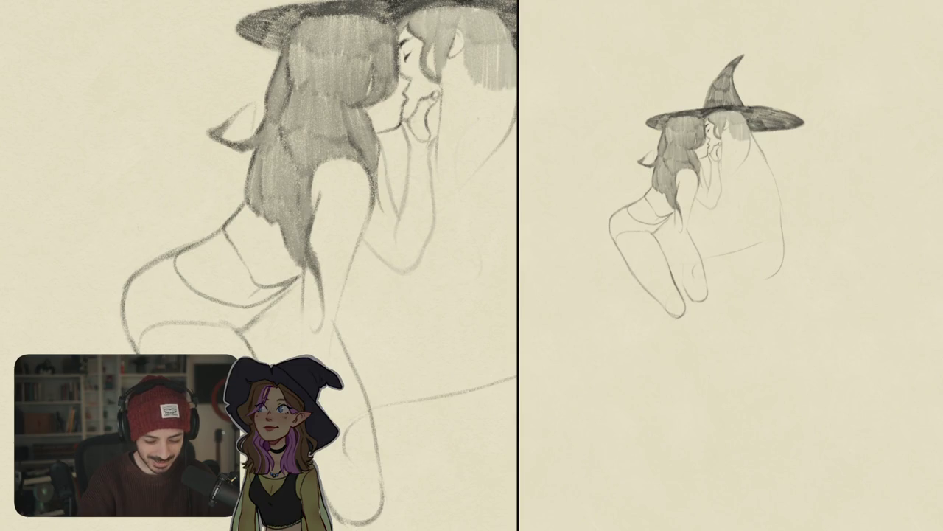
drag(306, 259, 290, 240)
Hatch grey vertical shading into the rear witch's hair from the ear rightward.
scroll(325, 280, up, 3)
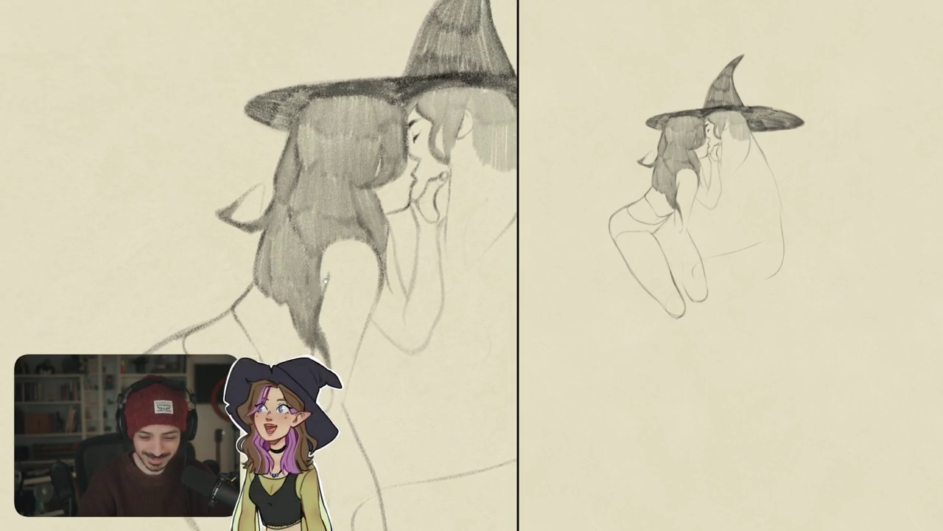
scroll(325, 280, right, 5)
mouse_move(310, 178)
mouse_down()
mouse_move(323, 146)
mouse_move(305, 239)
mouse_move(332, 233)
mouse_up()
mouse_move(337, 181)
mouse_down()
mouse_move(341, 234)
mouse_move(362, 230)
mouse_up()
drag(369, 177, 372, 224)
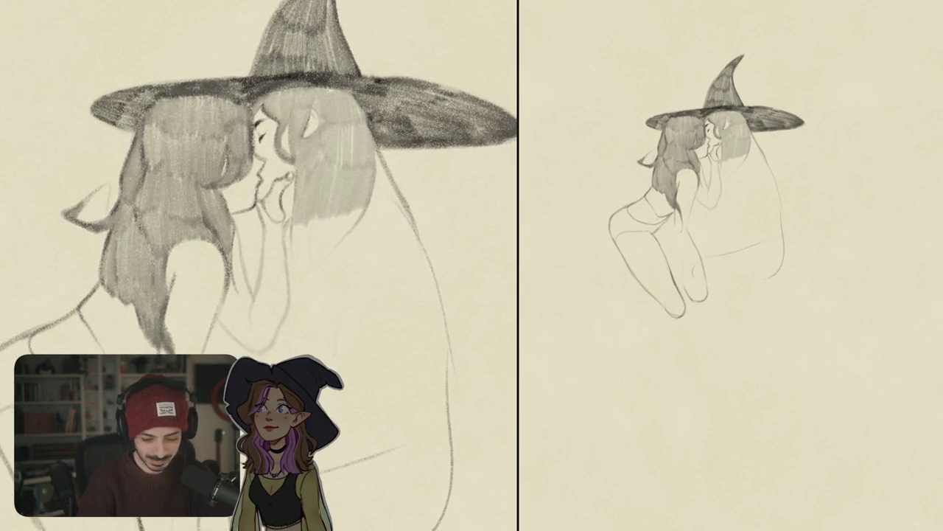
Add short strokes along the figure's right side.
scroll(258, 182, down, 5)
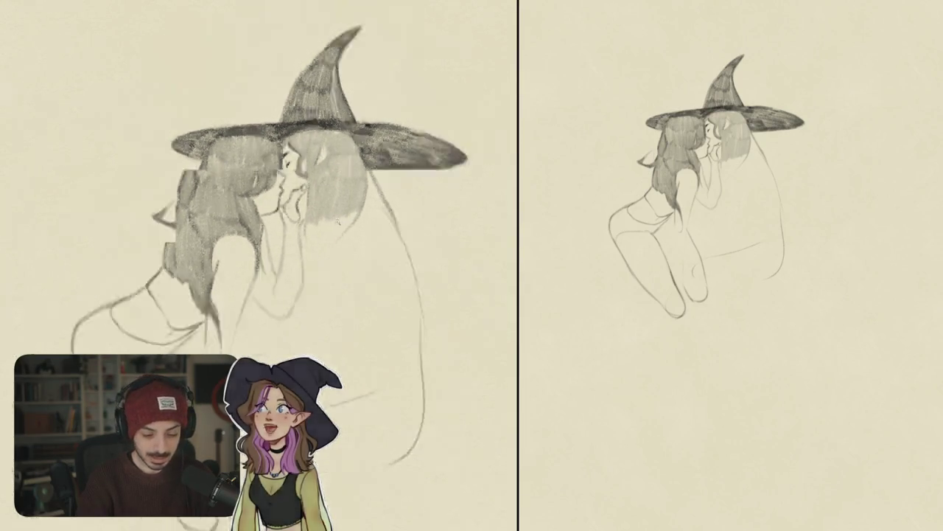
scroll(328, 241, up, 5)
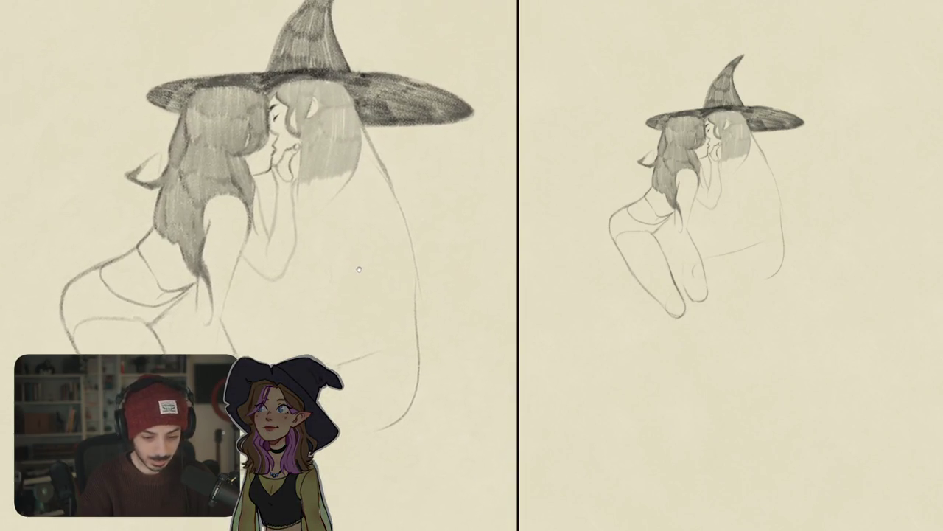
drag(366, 252, 361, 272)
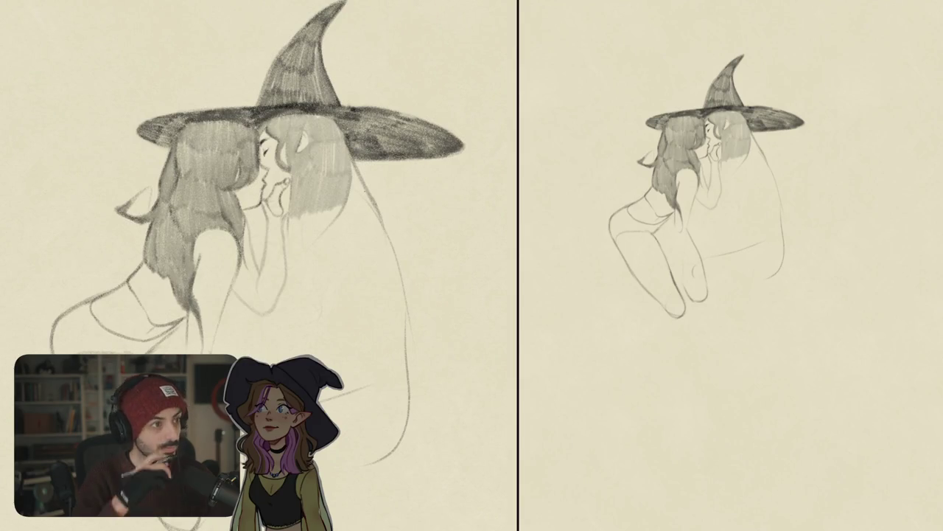
drag(295, 184, 333, 143)
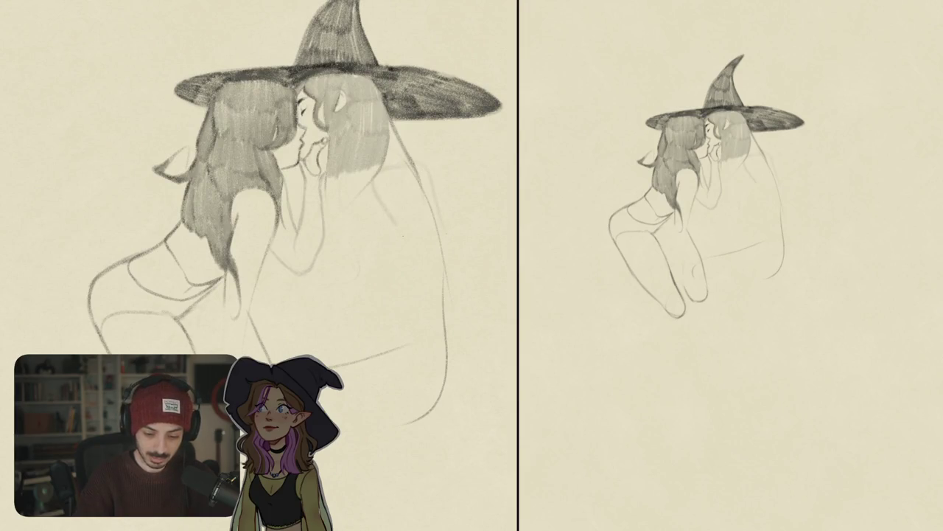
drag(413, 247, 442, 327)
drag(448, 269, 459, 326)
drag(473, 366, 482, 387)
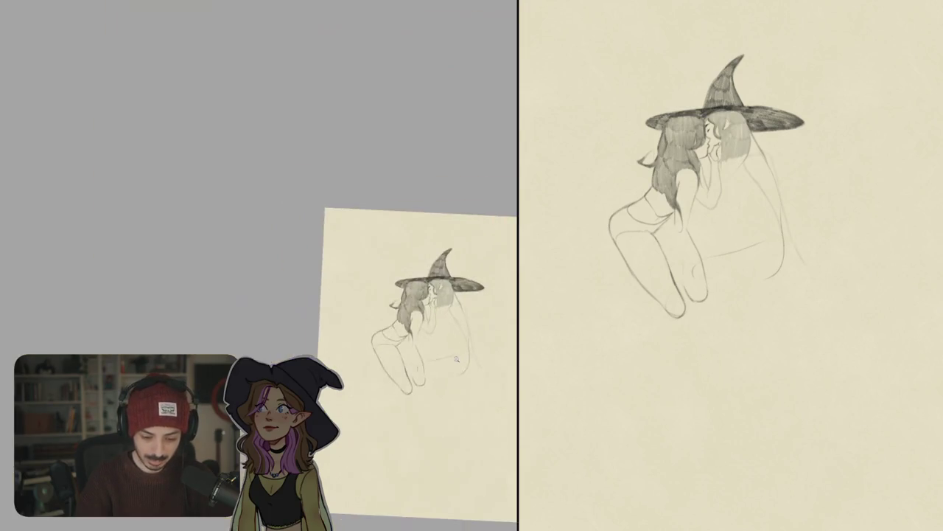
Sketch the knee curve and thigh contour of the second witch's folded legs.
scroll(419, 284, down, 5)
scroll(402, 271, up, 5)
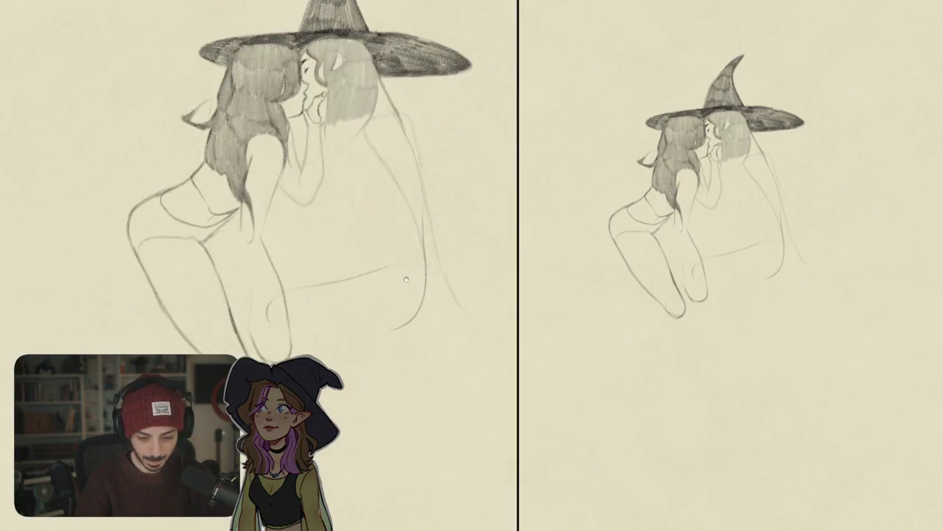
mouse_move(386, 301)
mouse_down()
mouse_move(412, 264)
mouse_move(388, 265)
mouse_up()
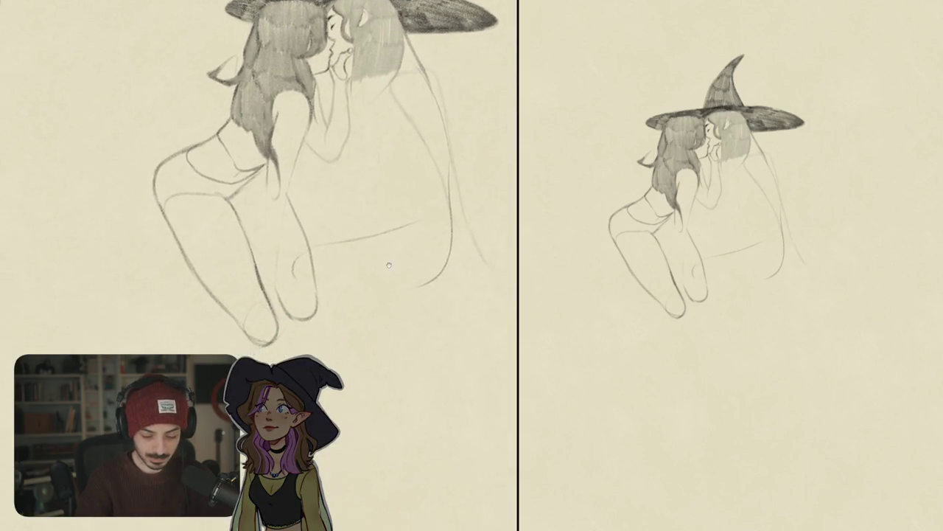
drag(301, 267, 302, 295)
mouse_move(410, 218)
mouse_down()
mouse_move(452, 246)
mouse_move(425, 286)
mouse_move(351, 295)
mouse_up()
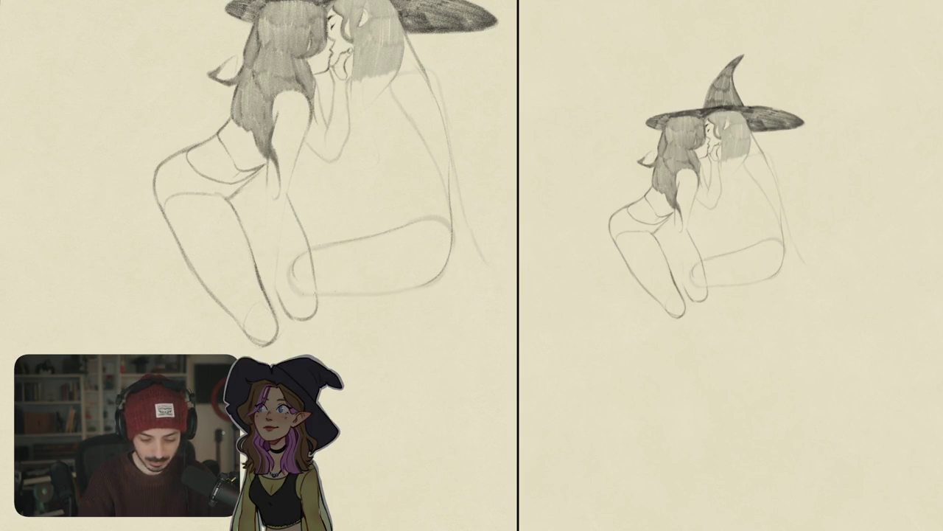
drag(324, 184, 306, 269)
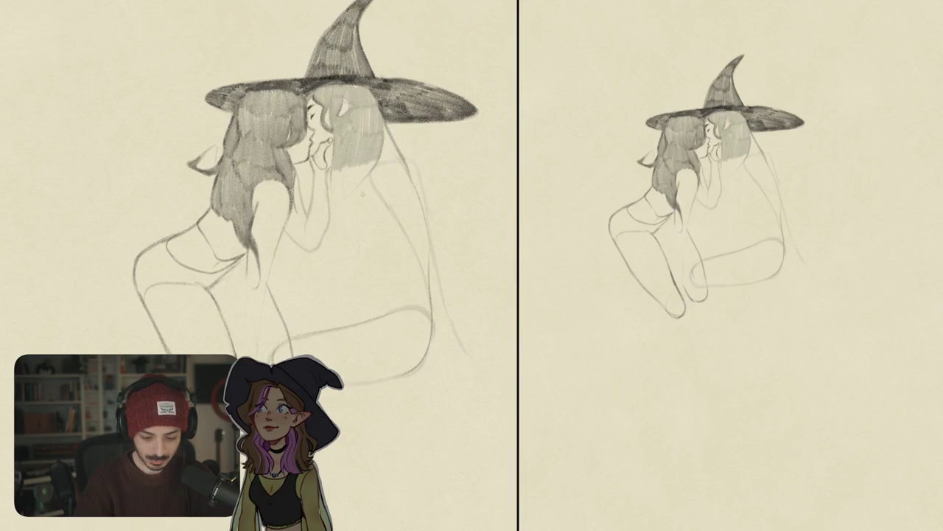
Draw a contour down the figure's side, discarding one faint body line.
drag(333, 213, 348, 269)
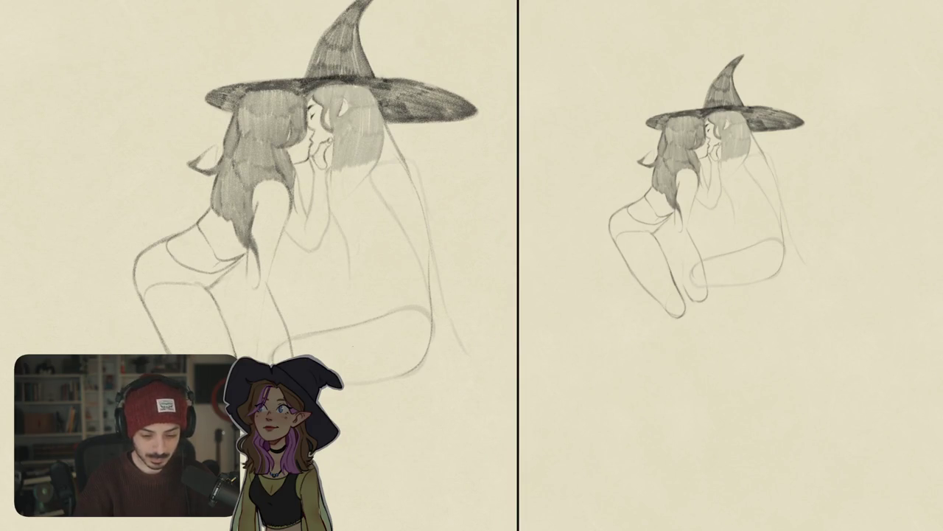
key(ctrl+z)
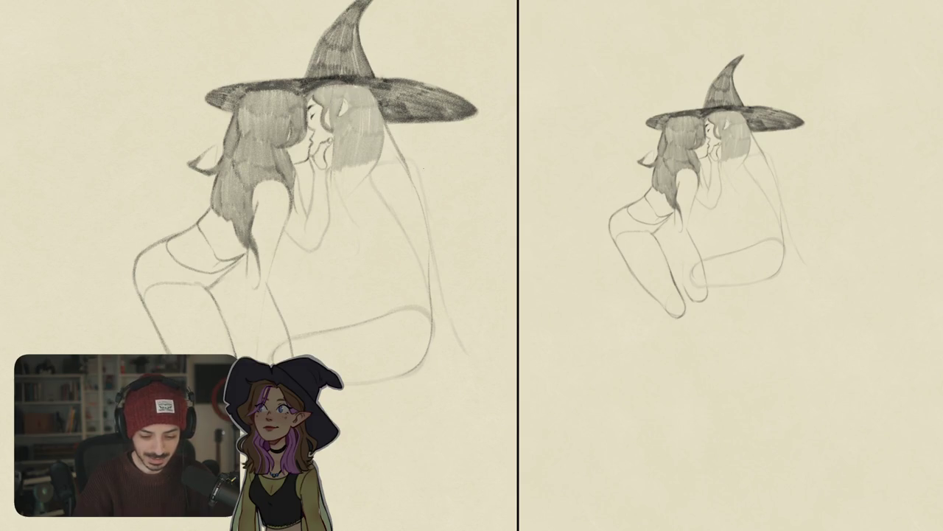
mouse_move(354, 221)
mouse_down()
mouse_move(365, 280)
mouse_move(348, 324)
mouse_up()
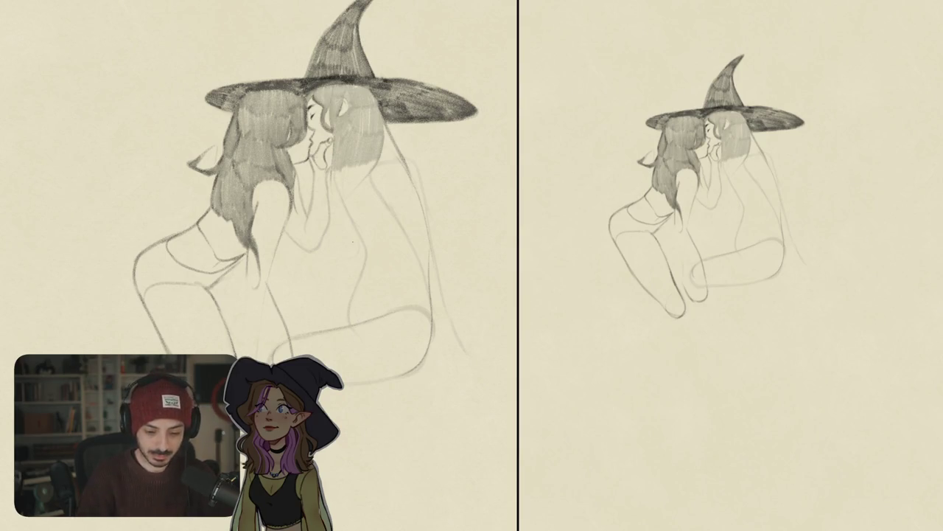
drag(359, 179, 354, 174)
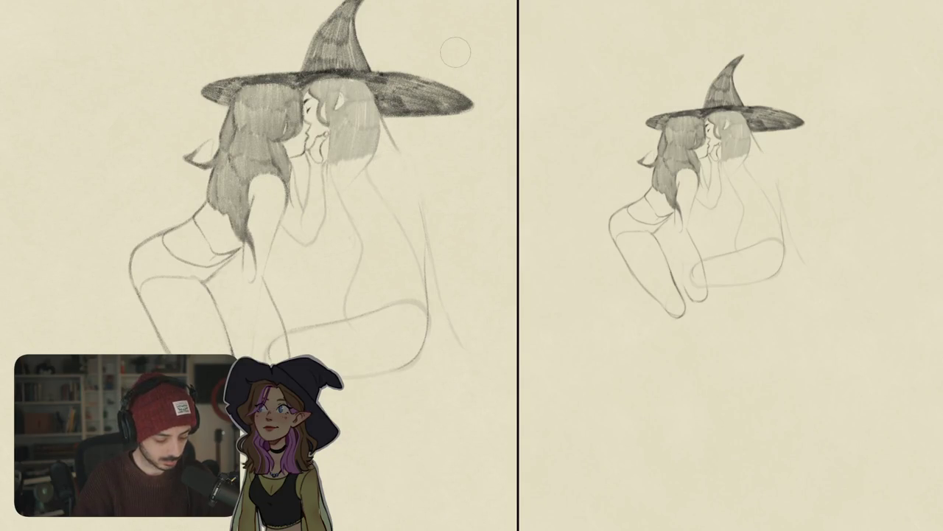
mouse_move(402, 172)
mouse_down()
mouse_move(336, 189)
mouse_move(350, 206)
mouse_up()
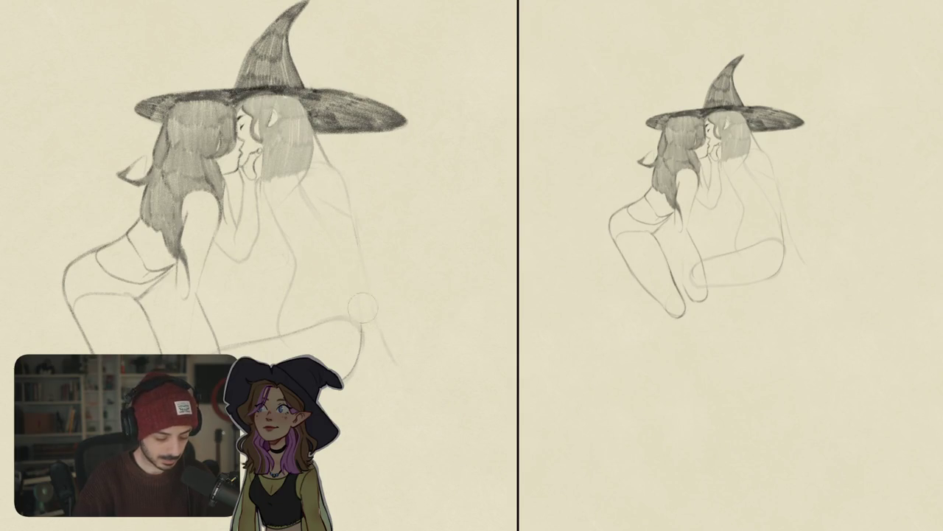
Add the second witch's side stroke and torso line, and erase the knee loop's end.
mouse_move(343, 279)
mouse_down()
mouse_move(360, 318)
mouse_move(473, 213)
mouse_up()
drag(324, 197, 398, 211)
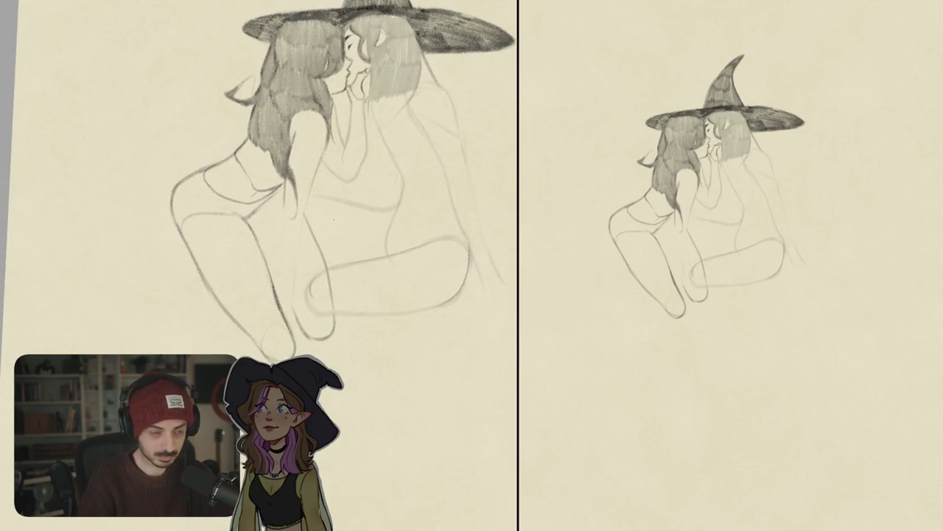
key(ctrl+z)
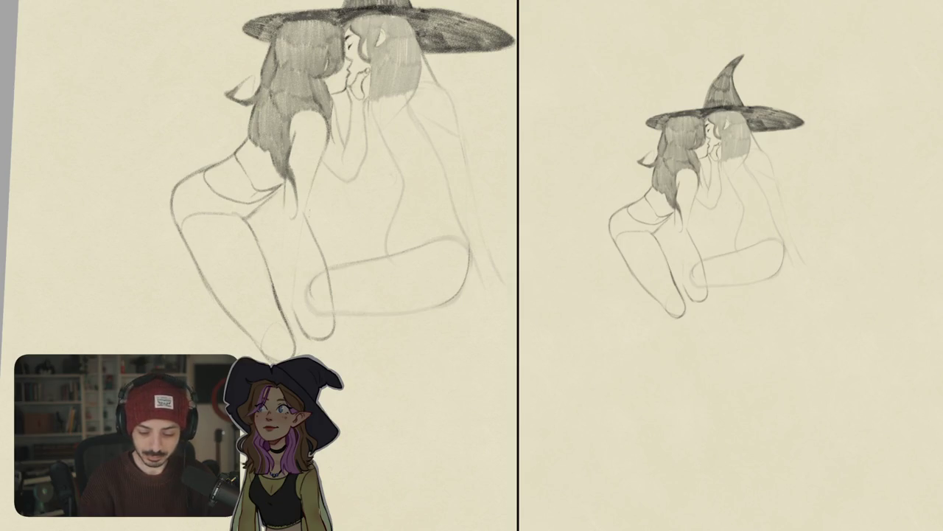
drag(317, 196, 479, 208)
mouse_move(440, 258)
mouse_down()
mouse_move(466, 250)
mouse_move(459, 291)
mouse_move(442, 304)
mouse_up()
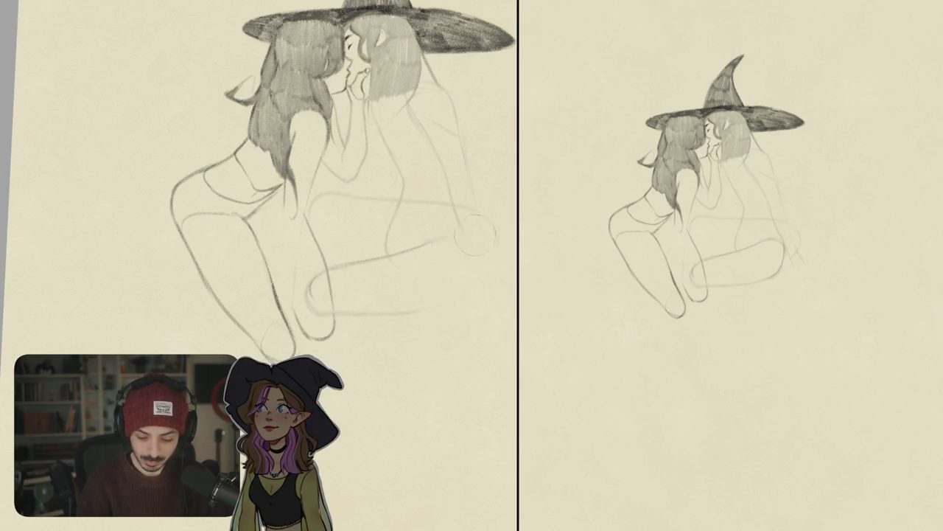
drag(398, 218, 303, 280)
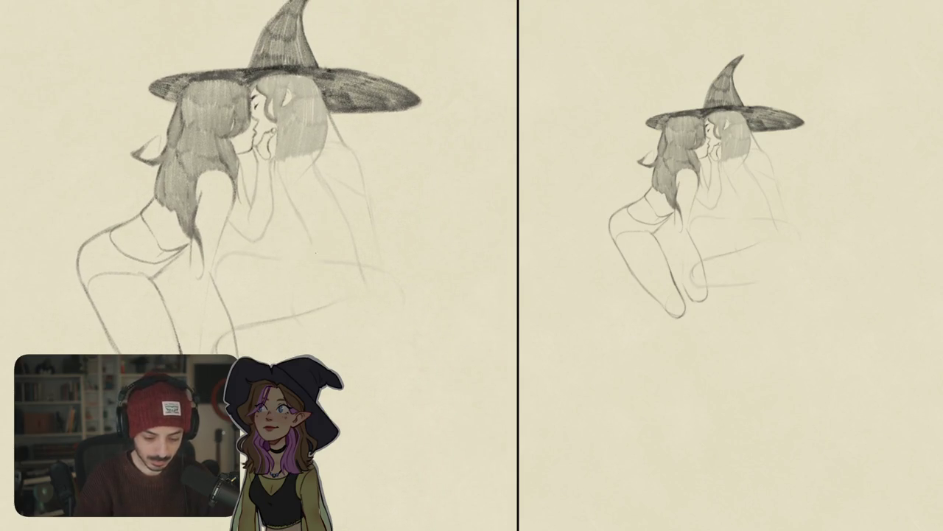
Draw the leg's outer edge curve and darken the lower leg contour.
drag(383, 243, 404, 319)
drag(339, 304, 391, 292)
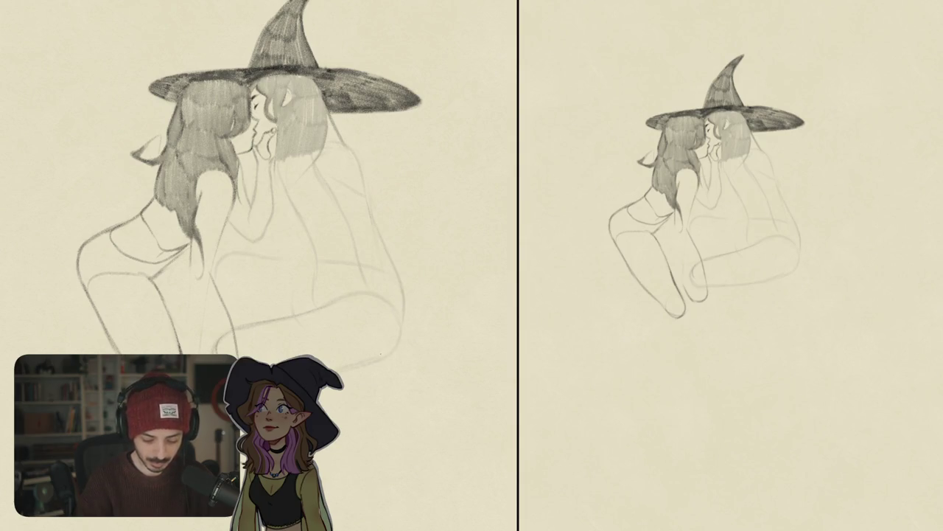
drag(368, 322, 252, 247)
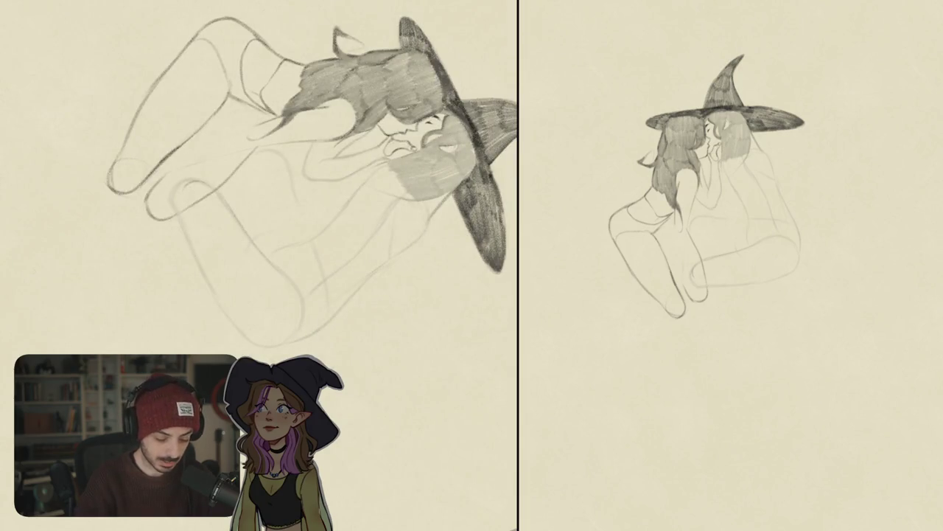
drag(252, 248, 314, 219)
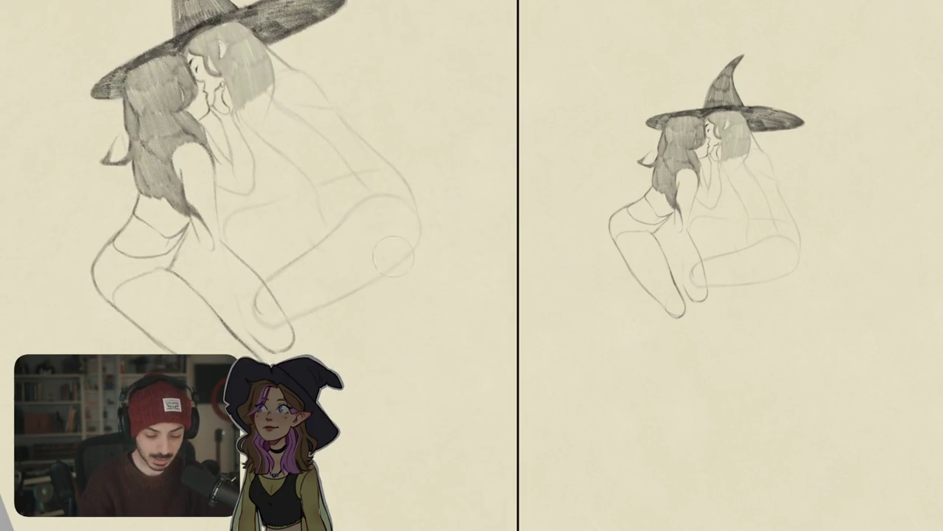
drag(257, 212, 312, 269)
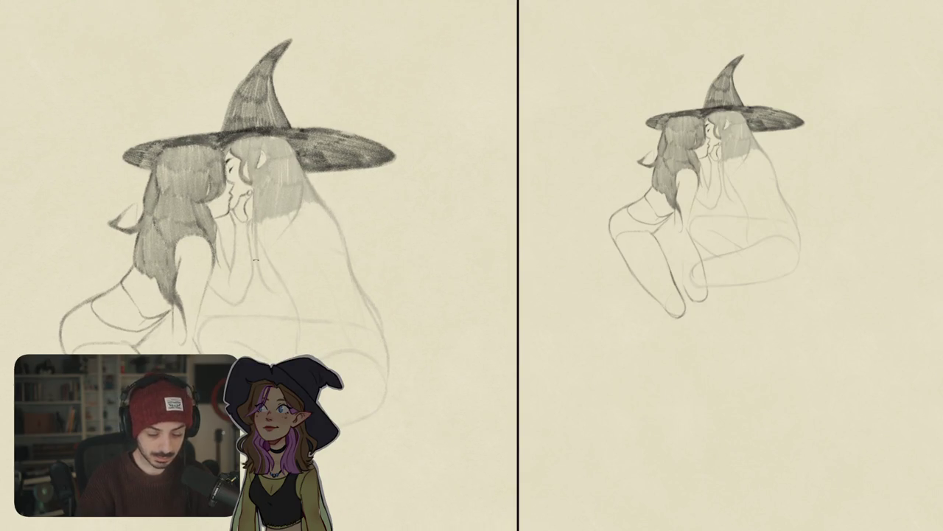
Hatch the left witch's hair lightly and begin hatching the right witch's hair.
mouse_move(261, 220)
mouse_down()
mouse_move(264, 261)
mouse_move(271, 251)
mouse_up()
drag(295, 211, 280, 240)
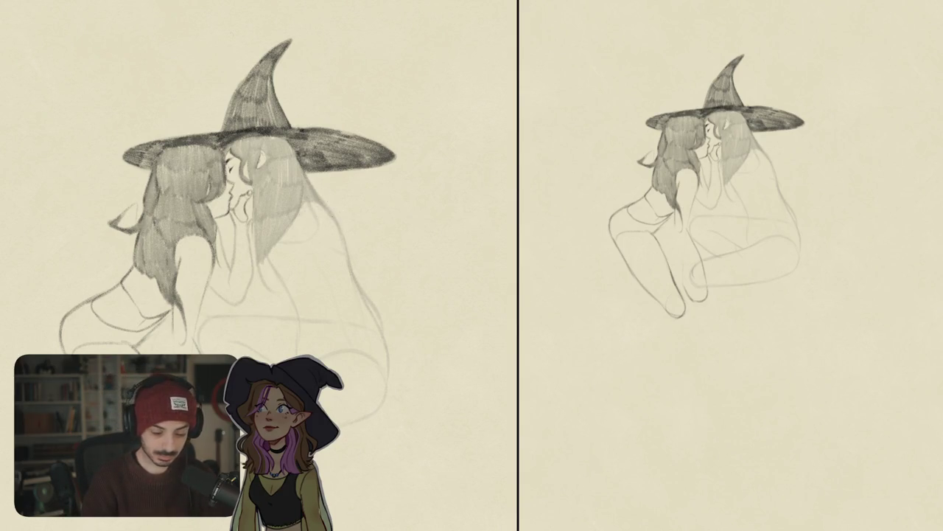
drag(309, 204, 299, 235)
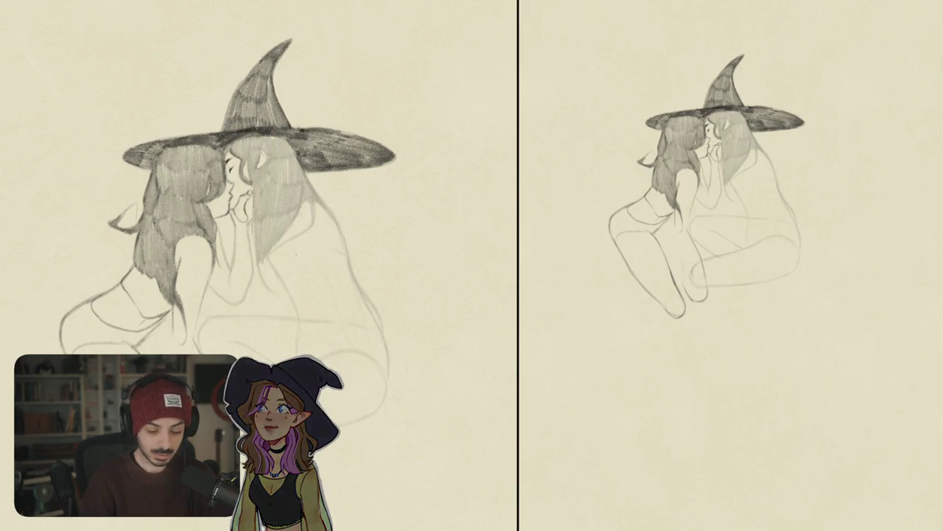
mouse_move(319, 213)
mouse_down()
mouse_move(307, 238)
mouse_move(320, 217)
mouse_up()
drag(221, 221, 196, 193)
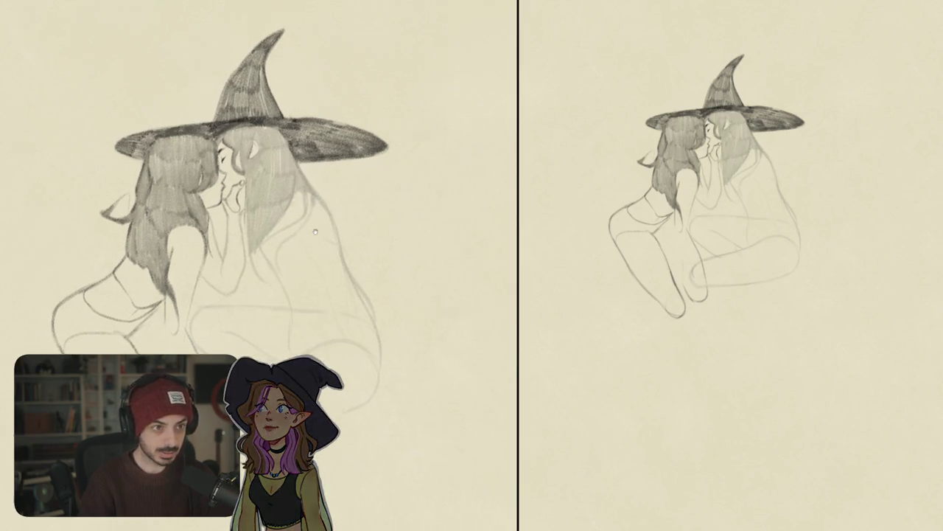
drag(307, 183, 301, 218)
Extend faint vertical strands down the right witch's hair.
drag(309, 186, 302, 230)
drag(314, 191, 307, 237)
drag(304, 191, 318, 258)
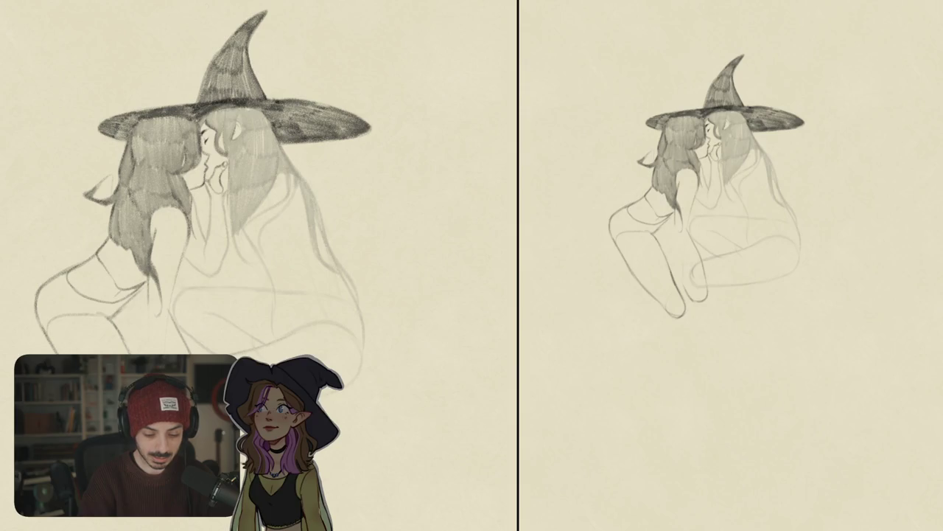
drag(339, 232, 319, 176)
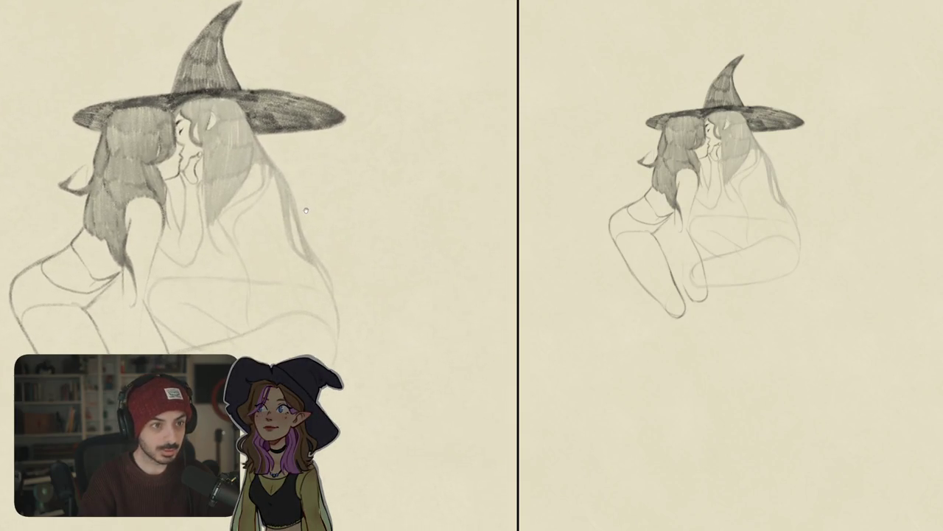
drag(310, 220, 330, 261)
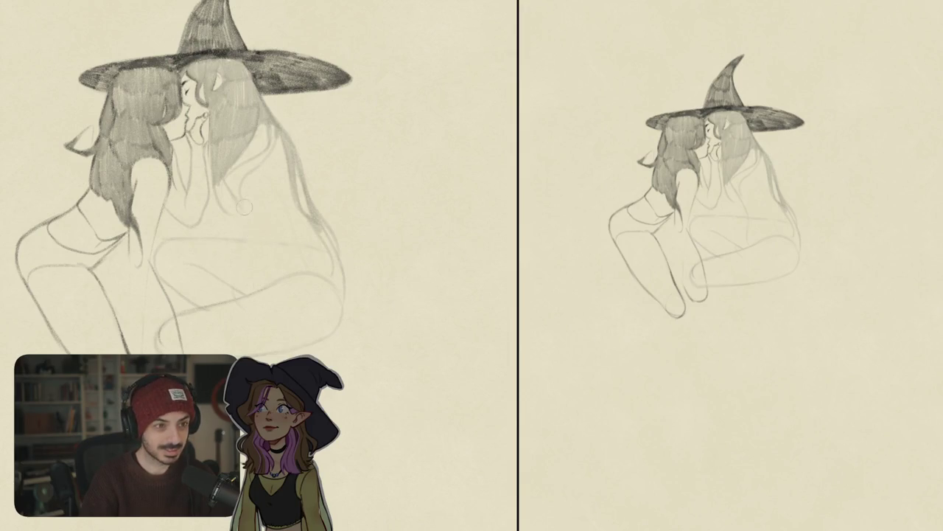
drag(244, 209, 254, 239)
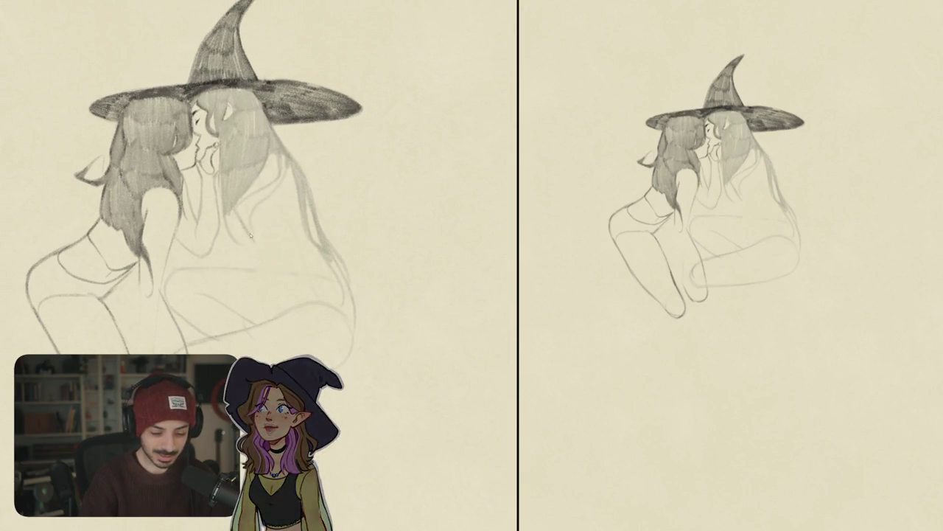
drag(272, 285, 256, 273)
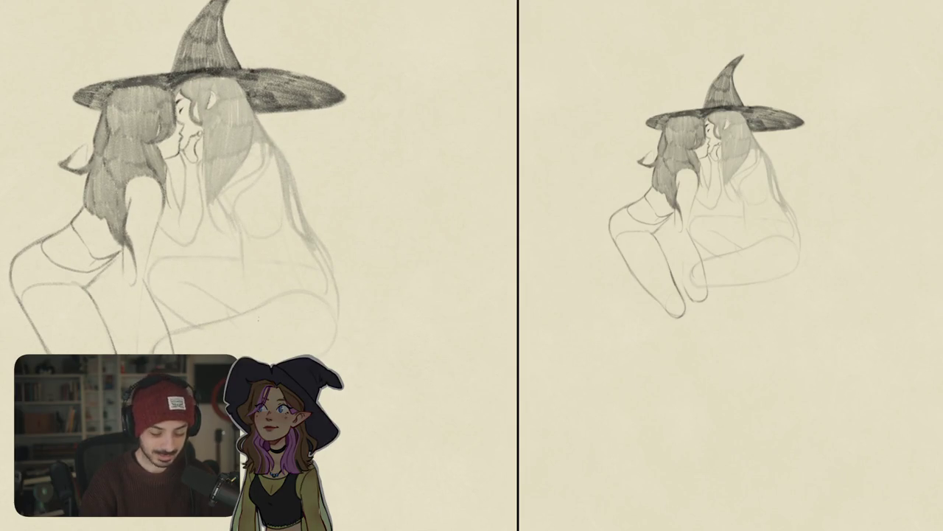
mouse_move(278, 214)
mouse_down()
mouse_move(319, 232)
mouse_move(291, 296)
mouse_up()
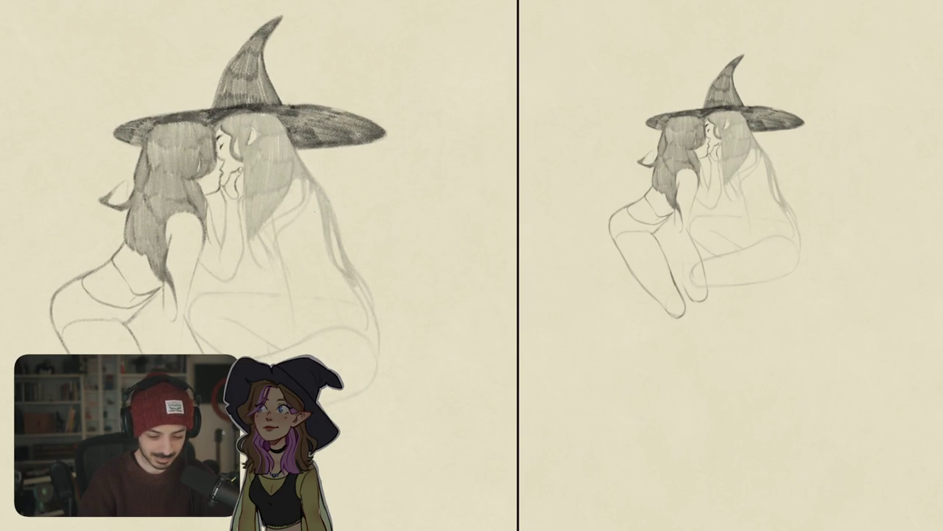
drag(317, 240, 313, 291)
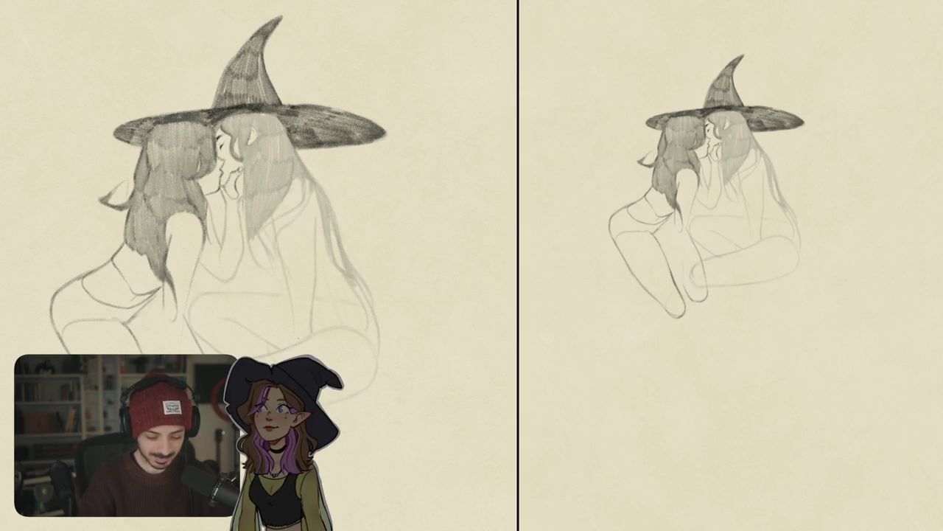
Mirror the canvas to check proportions and discard a trial hair strand.
key(h)
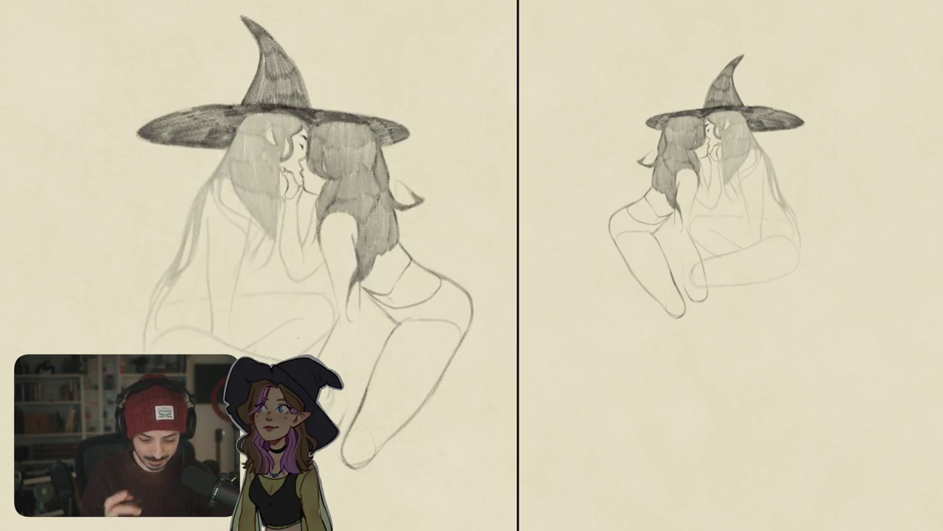
key(ctrl+0)
scroll(372, 258, up, 5)
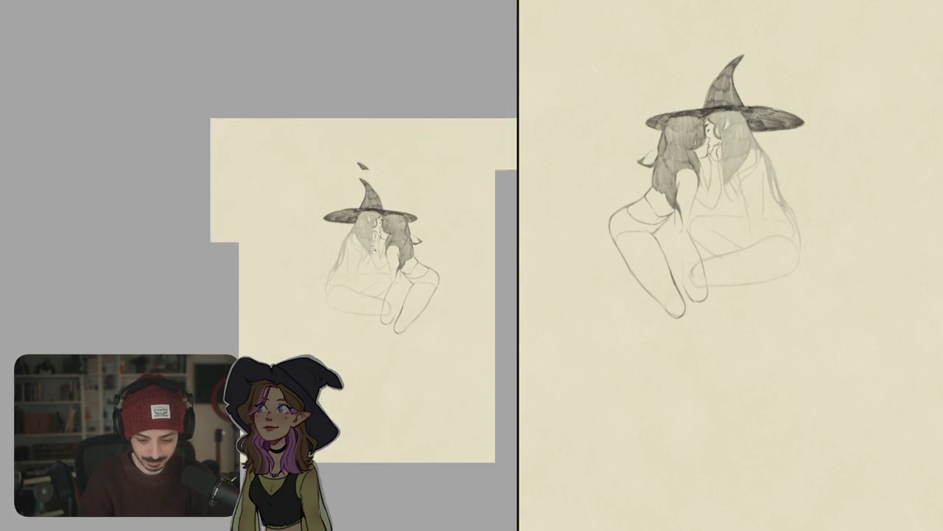
drag(302, 191, 251, 207)
key(ctrl+z)
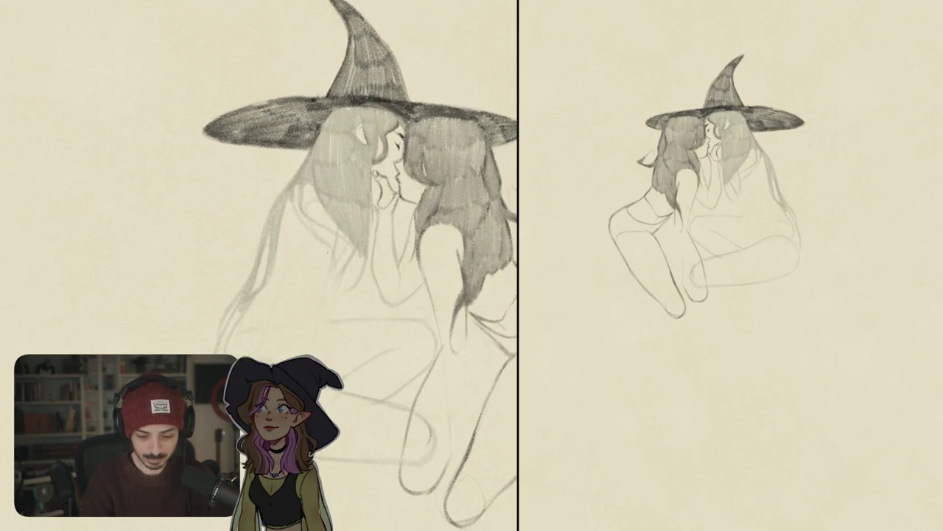
Draw a faint line on the lower body and flip the view back.
scroll(361, 293, down, 3)
mouse_move(250, 289)
mouse_down()
mouse_move(252, 353)
mouse_move(309, 211)
mouse_up()
scroll(295, 277, down, 3)
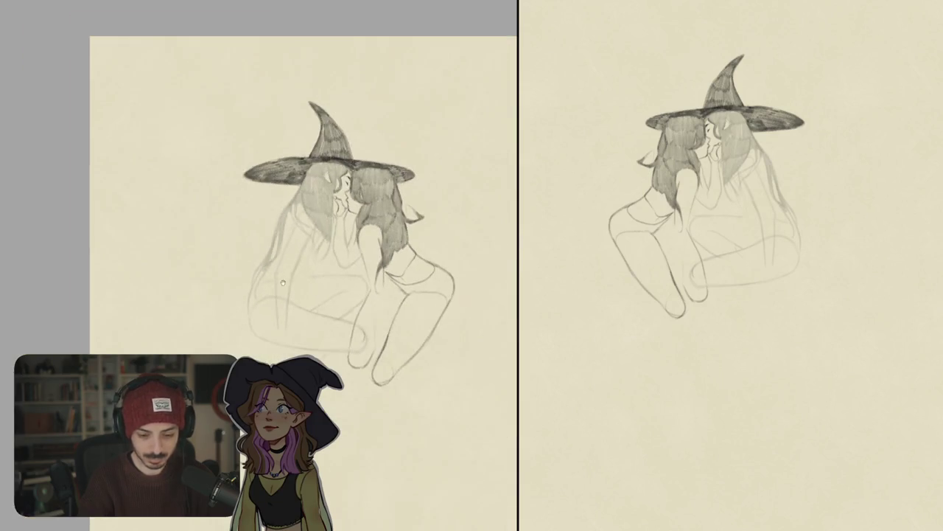
key(m)
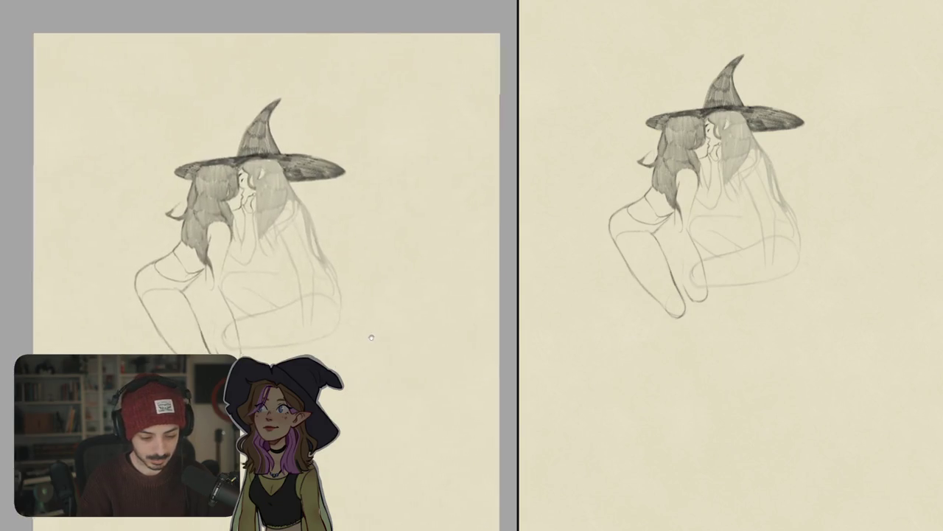
scroll(324, 284, up, 3)
scroll(362, 269, down, 3)
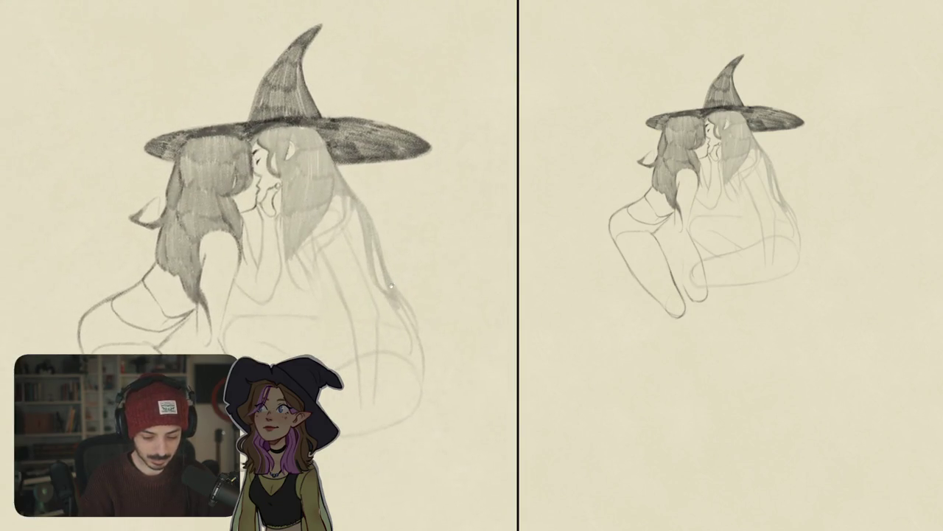
scroll(353, 291, down, 3)
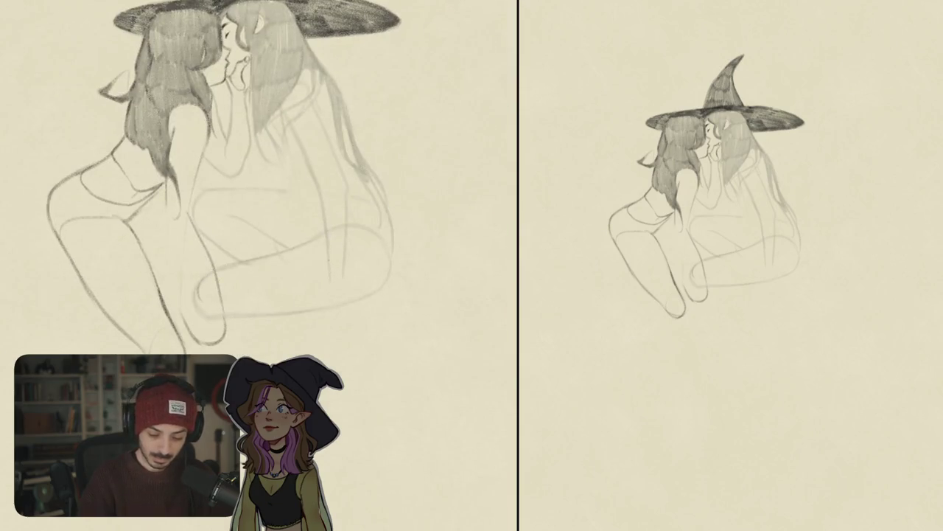
scroll(330, 269, up, 2)
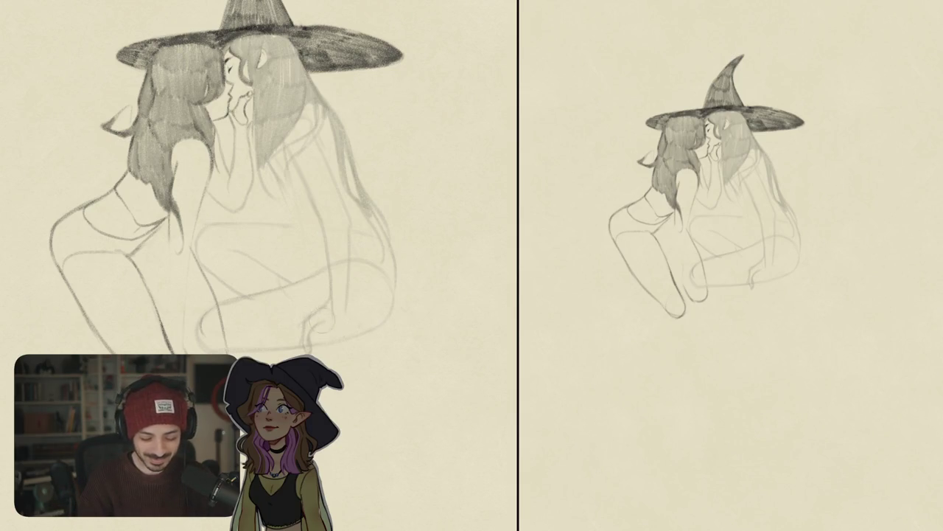
Rotate the canvas view back and forth until the hat sits level.
drag(317, 221, 304, 275)
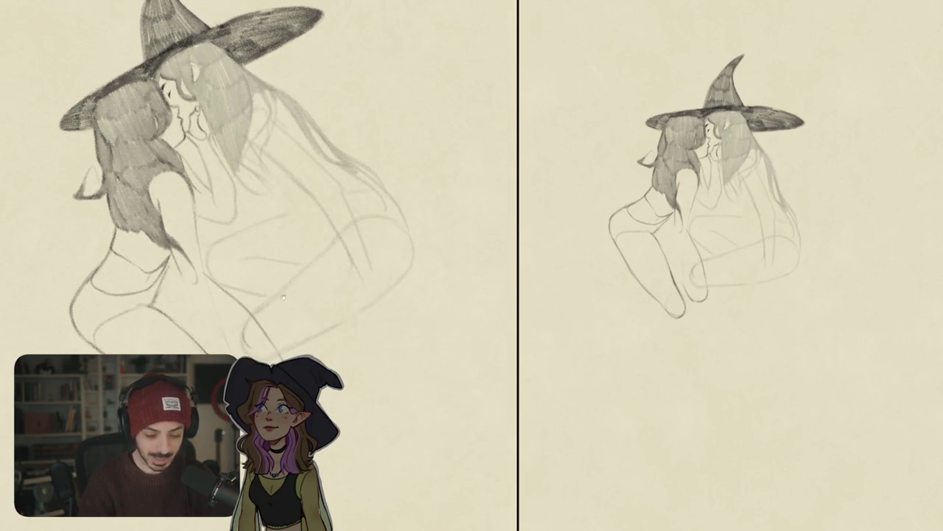
scroll(283, 297, down, 1)
drag(377, 299, 341, 295)
drag(270, 291, 308, 244)
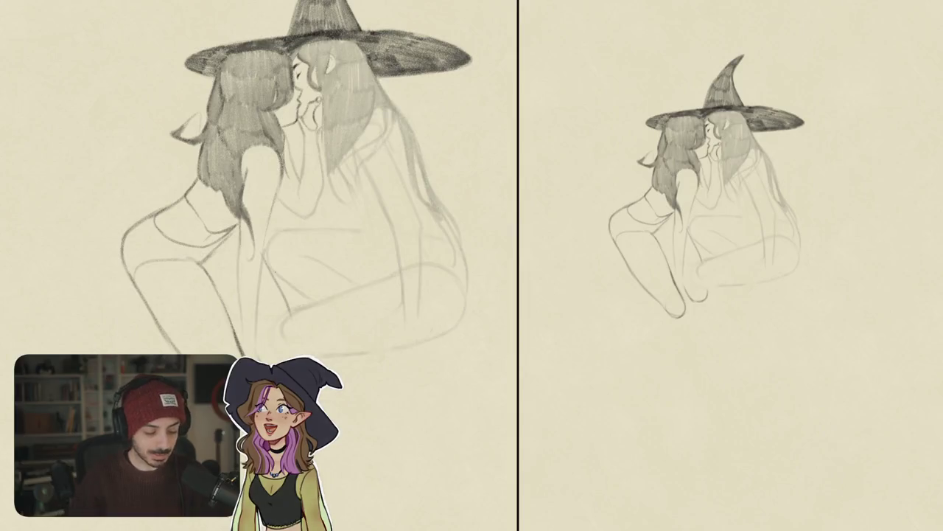
drag(374, 237, 343, 291)
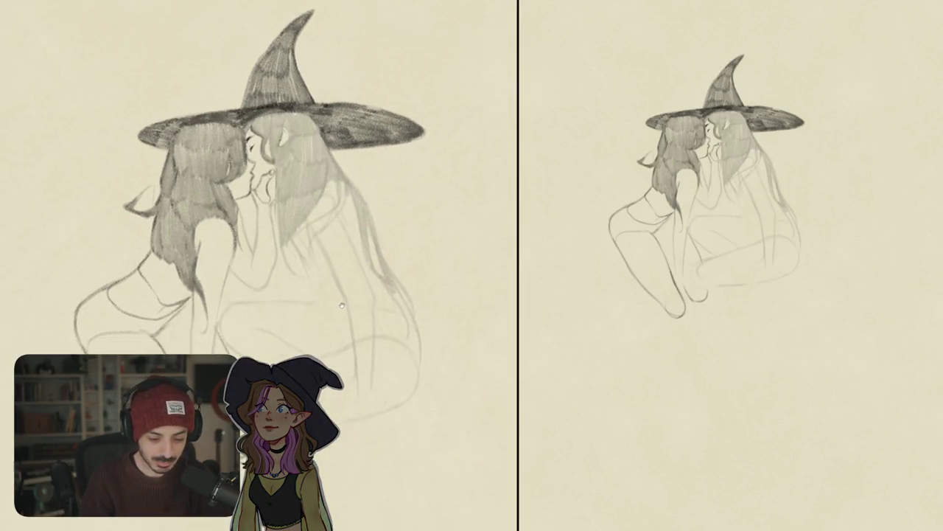
Pencil short strands into the right witch's hair, redoing one misplaced stroke.
drag(313, 194, 291, 253)
key(ctrl+z)
mouse_move(300, 214)
mouse_down()
mouse_move(296, 254)
mouse_move(301, 232)
mouse_move(308, 299)
mouse_up()
drag(305, 262, 316, 296)
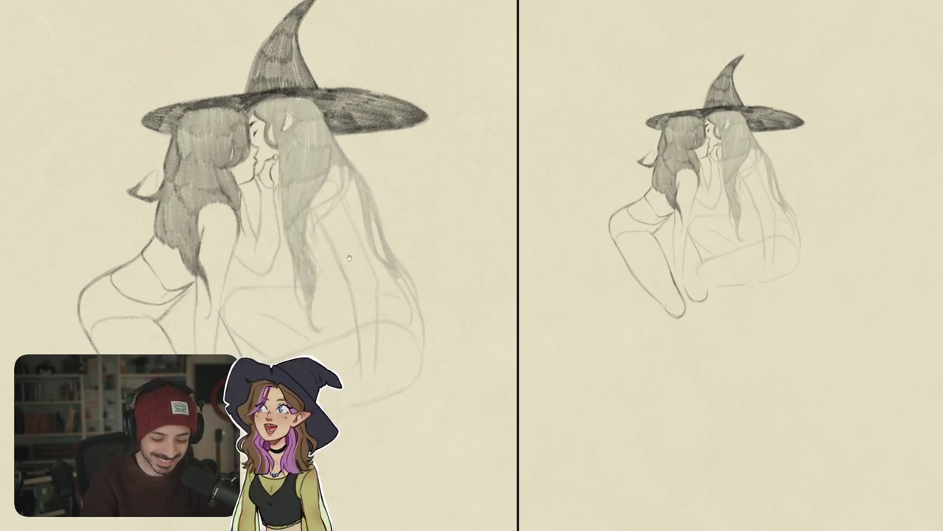
drag(350, 258, 389, 279)
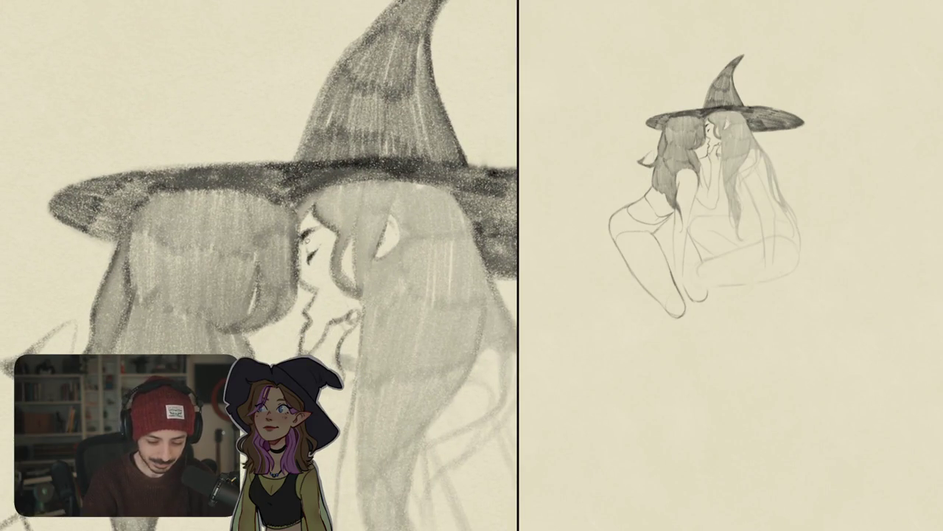
Lasso and free-transform the right witch's closed eye, then zoom in on the faces.
mouse_move(308, 237)
mouse_down()
mouse_move(324, 230)
mouse_move(315, 263)
mouse_up()
key(Return)
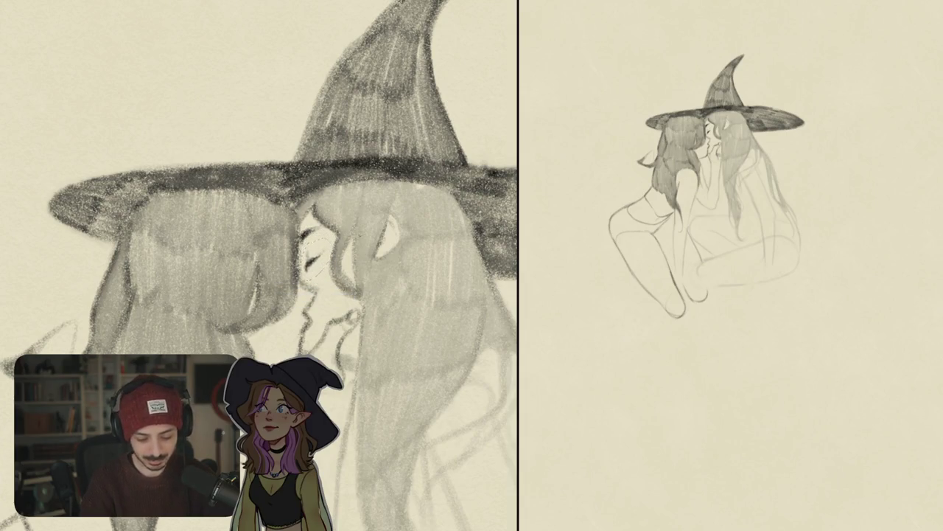
scroll(258, 265, down, 5)
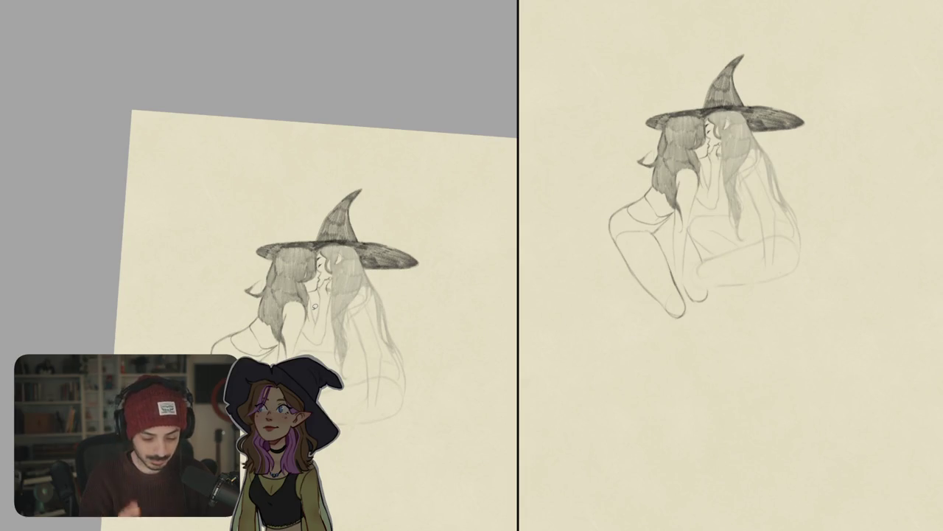
scroll(325, 269, up, 5)
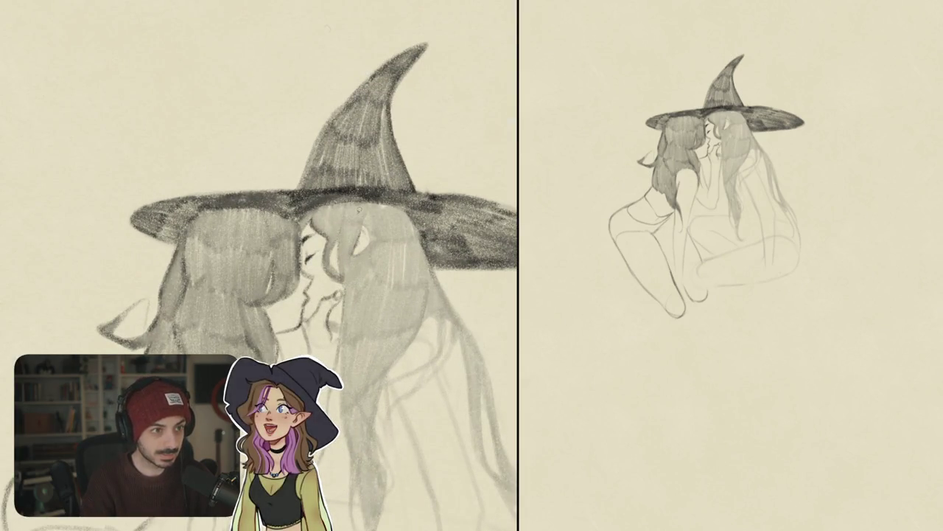
scroll(305, 287, up, 5)
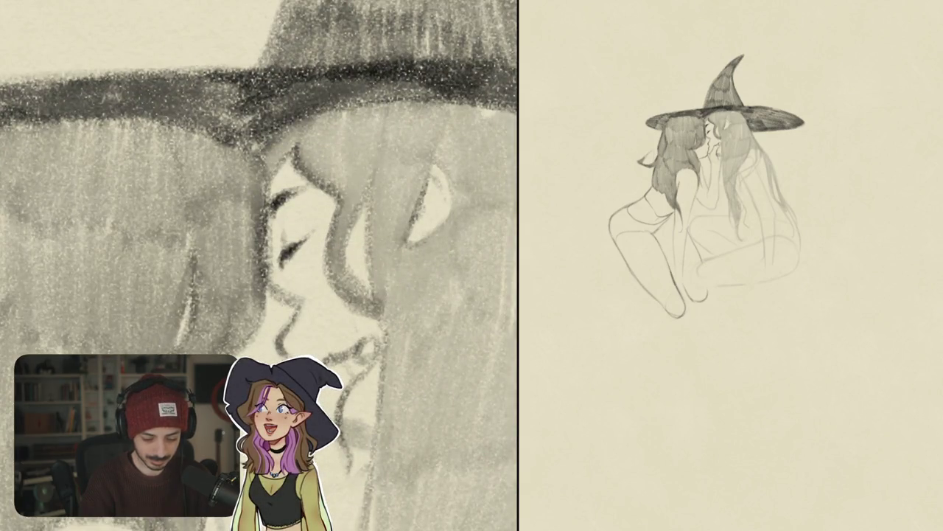
Darken the closed eye's lash line and transform the eye into its new position.
mouse_move(282, 246)
mouse_down()
mouse_move(297, 270)
mouse_move(290, 247)
mouse_up()
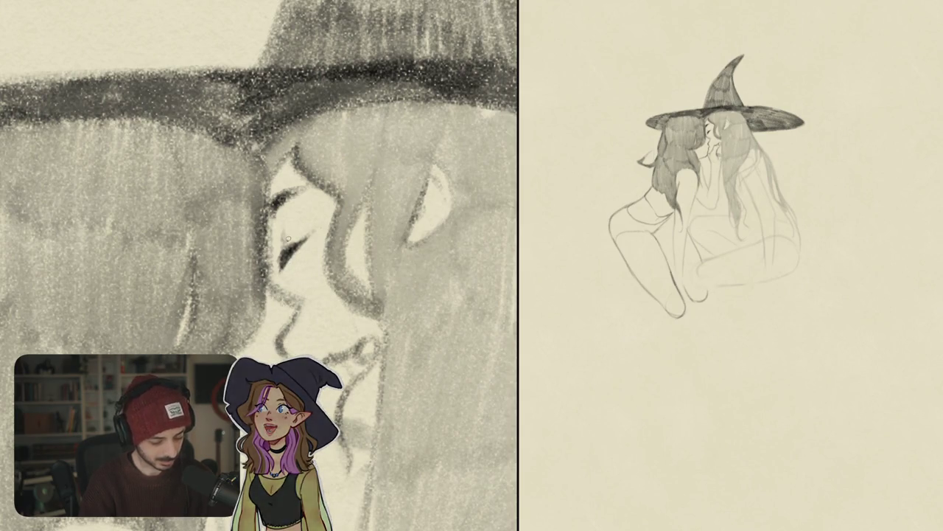
mouse_move(284, 209)
mouse_down()
mouse_move(293, 272)
mouse_move(307, 205)
mouse_up()
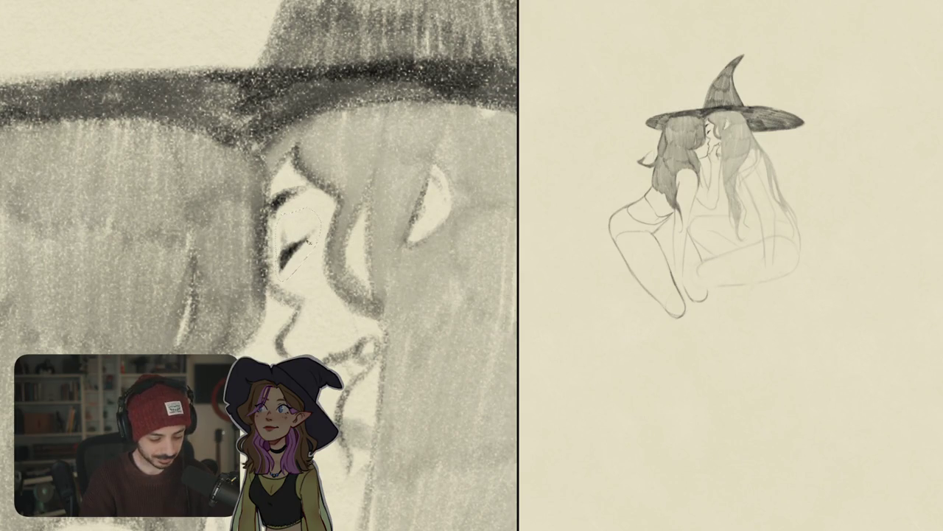
key(ctrl+t)
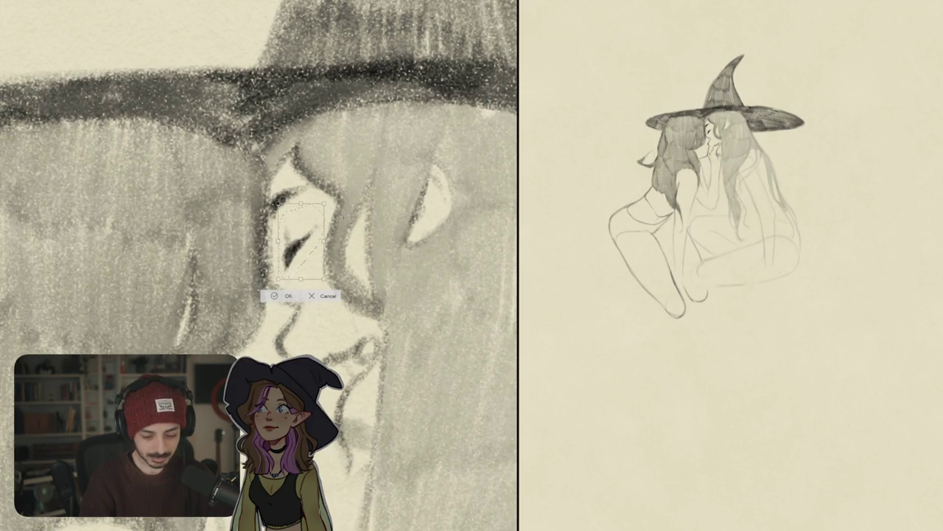
key(Return)
scroll(258, 266, down, 5)
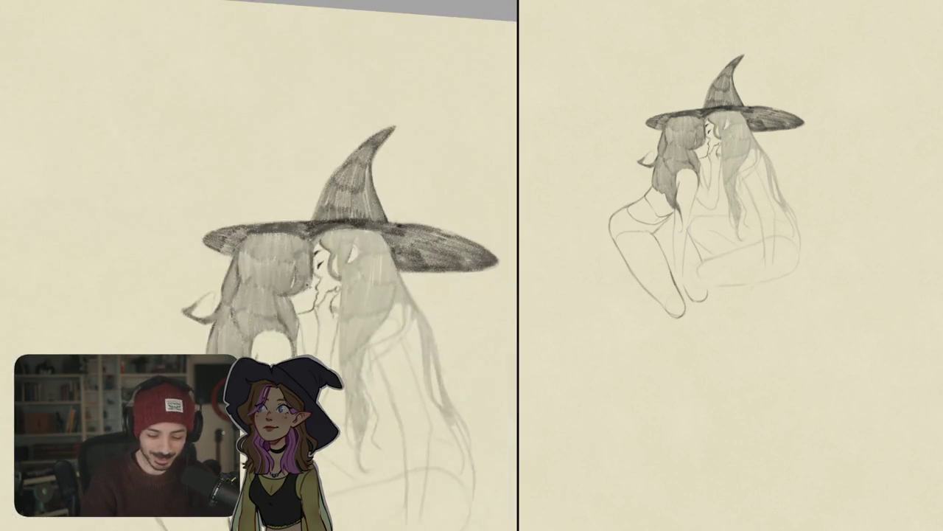
scroll(332, 265, up, 5)
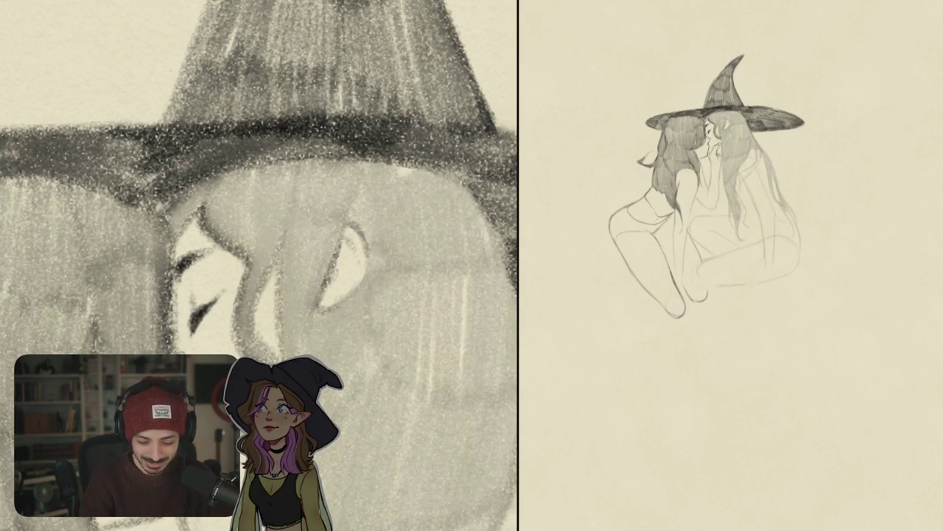
Trace a darker pencil line along the right witch's ear outline.
mouse_move(361, 227)
mouse_down()
mouse_move(376, 258)
mouse_move(373, 283)
mouse_move(339, 305)
mouse_up()
scroll(260, 266, down, 5)
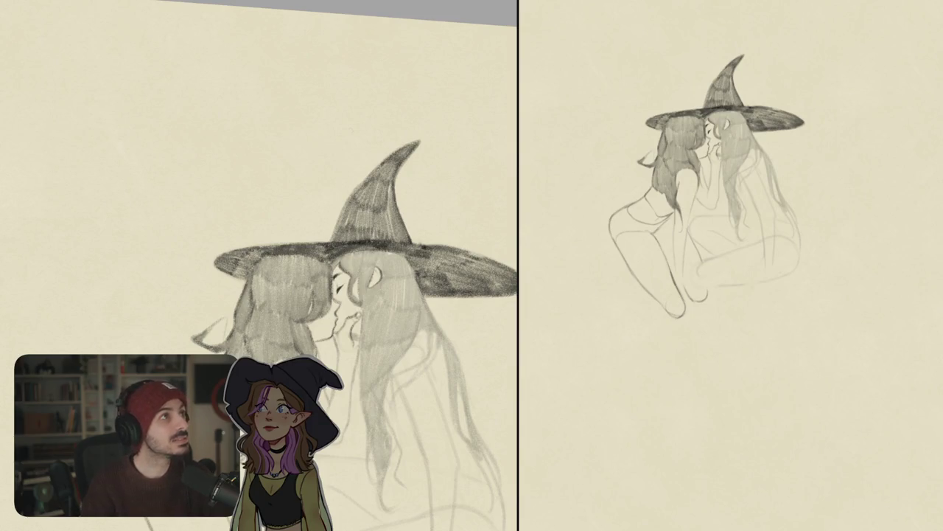
scroll(352, 272, up, 5)
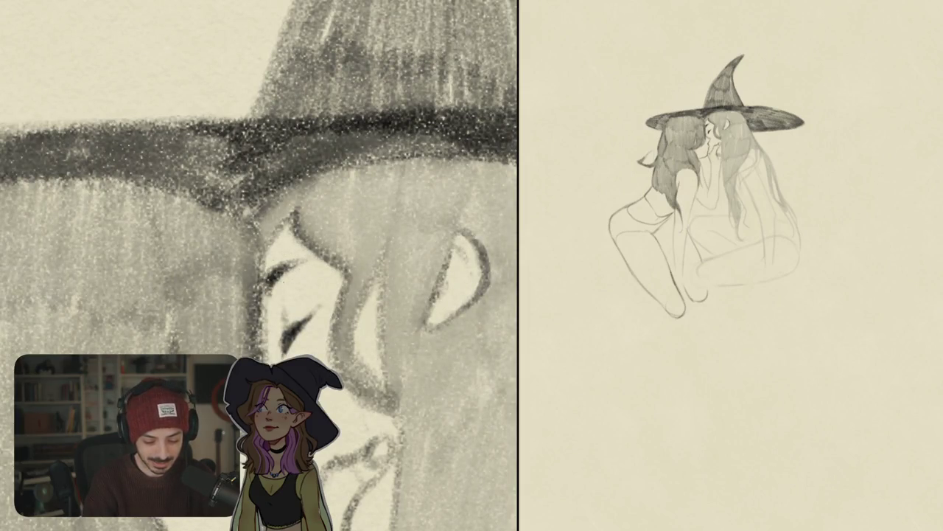
scroll(308, 353, down, 5)
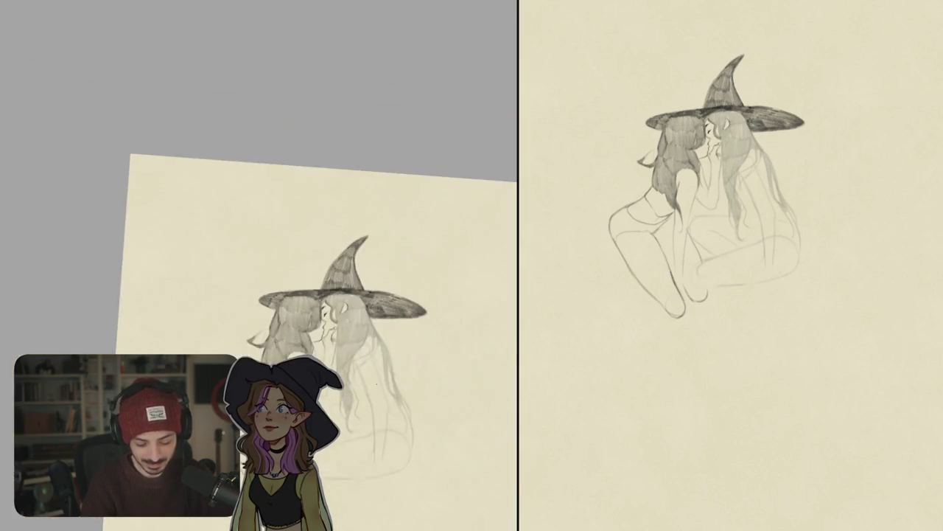
Mirror the view and hatch pencil shading across the dark-haired witch's hip.
scroll(310, 244, up, 5)
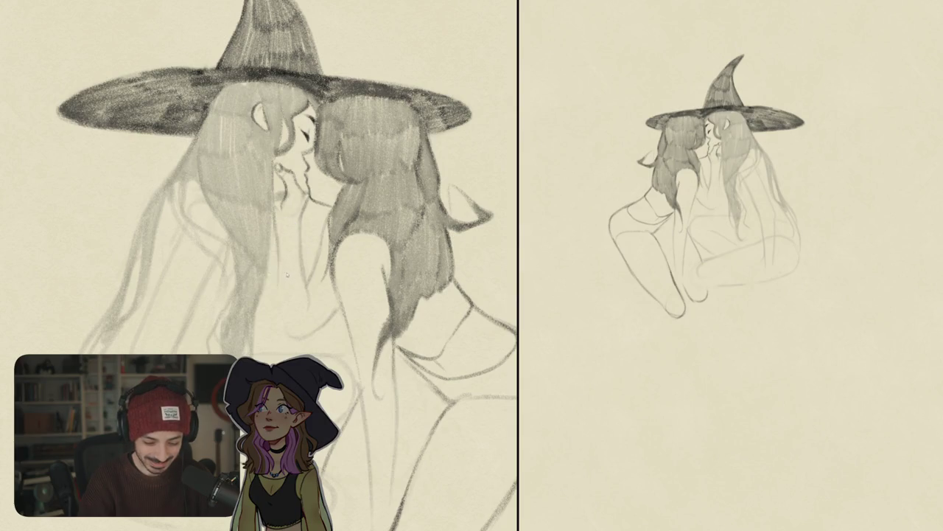
drag(278, 283, 278, 314)
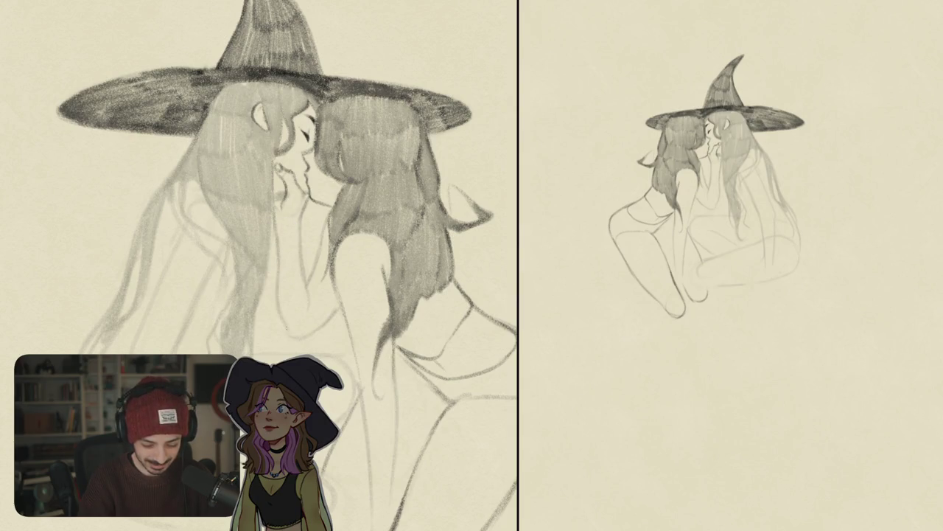
scroll(258, 265, down, 5)
scroll(258, 265, up, 5)
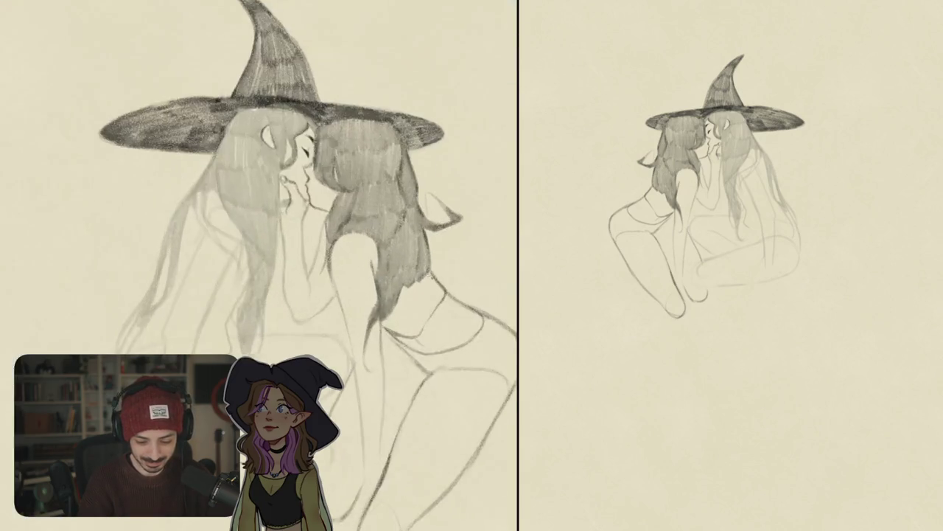
key(m)
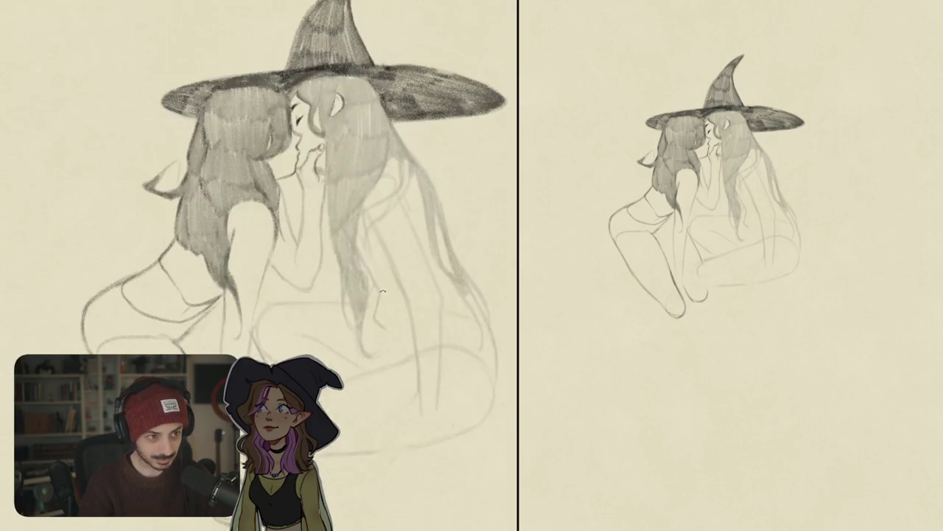
drag(382, 292, 462, 267)
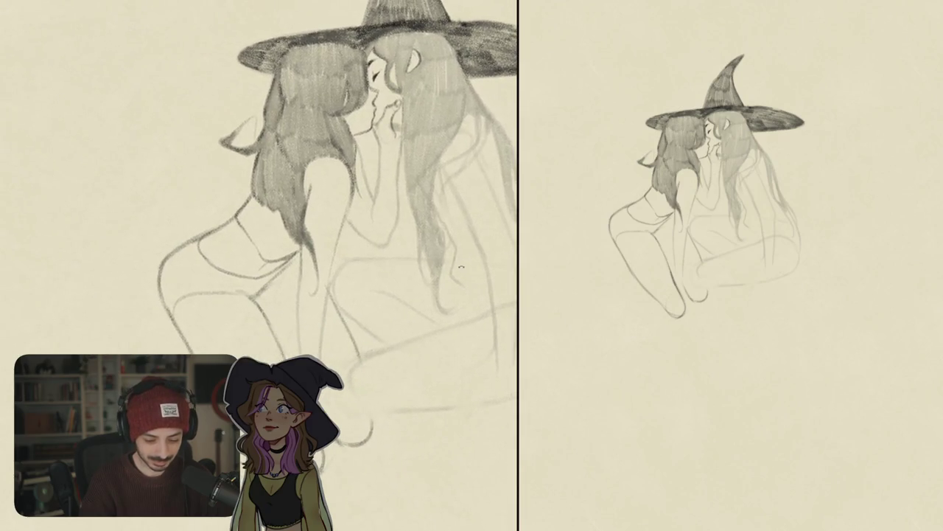
drag(251, 199, 252, 231)
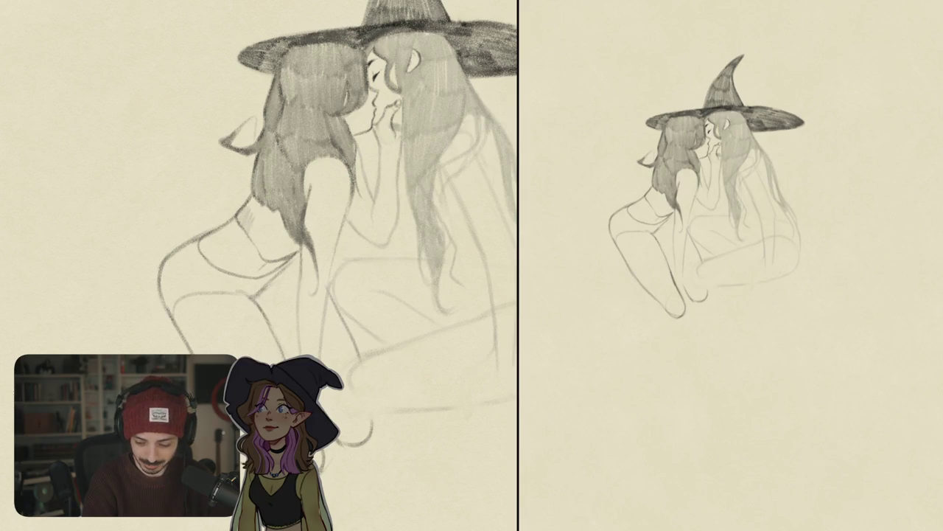
mouse_move(248, 199)
mouse_down()
mouse_move(265, 235)
mouse_move(296, 255)
mouse_up()
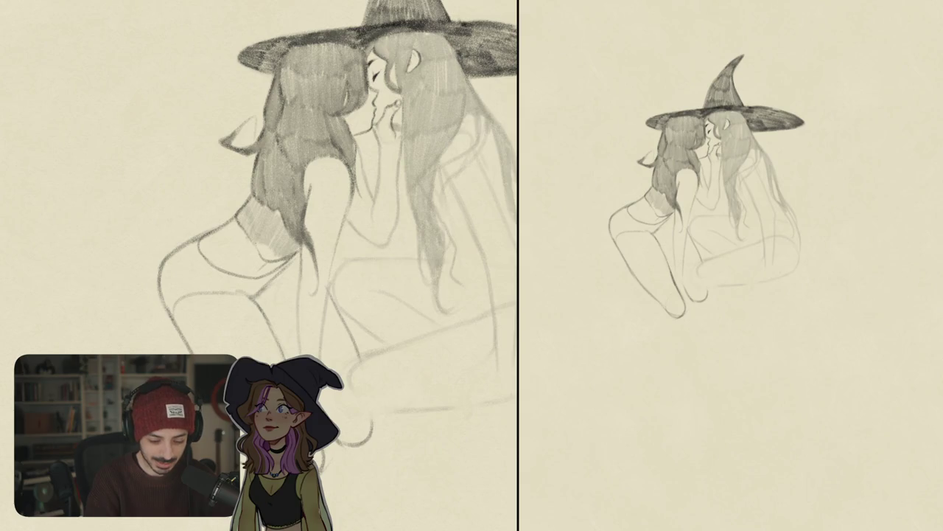
mouse_move(260, 244)
mouse_down()
mouse_move(271, 261)
mouse_move(286, 259)
mouse_up()
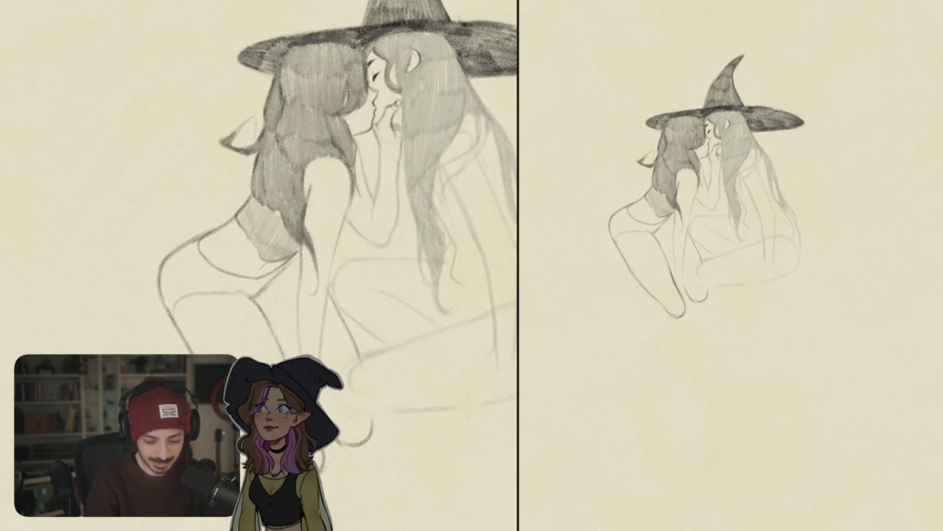
Darken a strand of the right witch's hair, then shift the whole sketch up-right.
key(ctrl+minus)
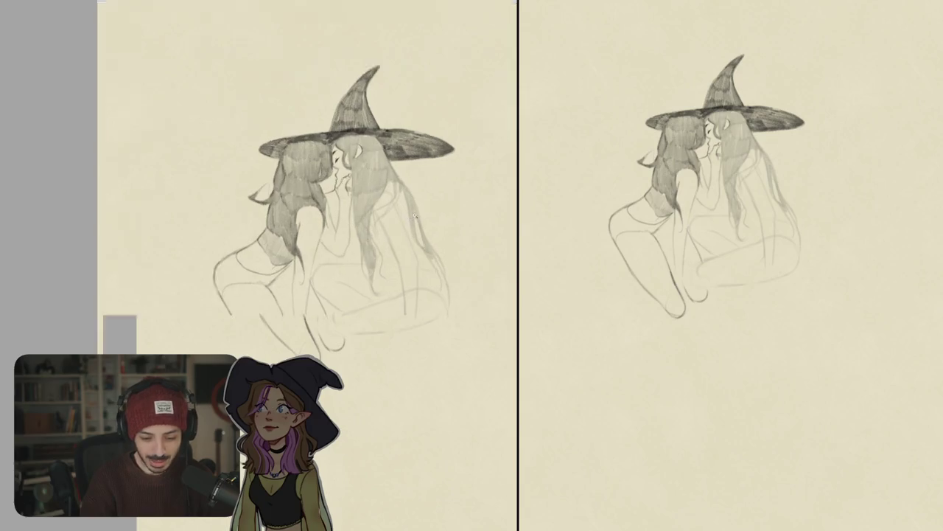
key(ctrl+plus)
drag(394, 277, 402, 343)
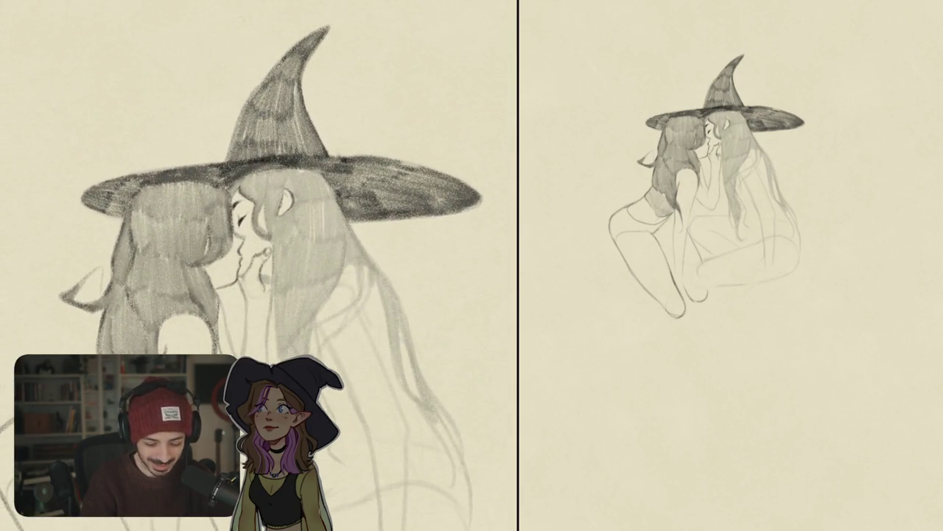
key(ctrl+0)
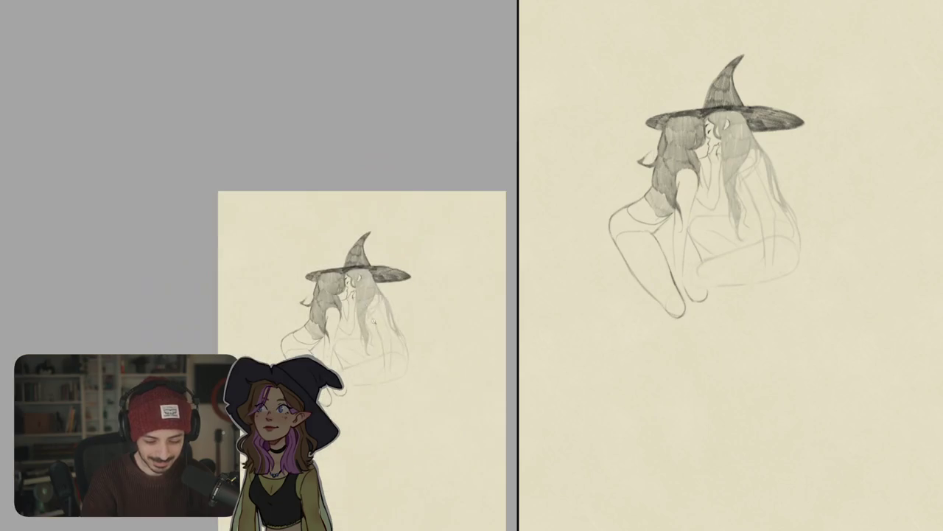
key(ctrl+plus)
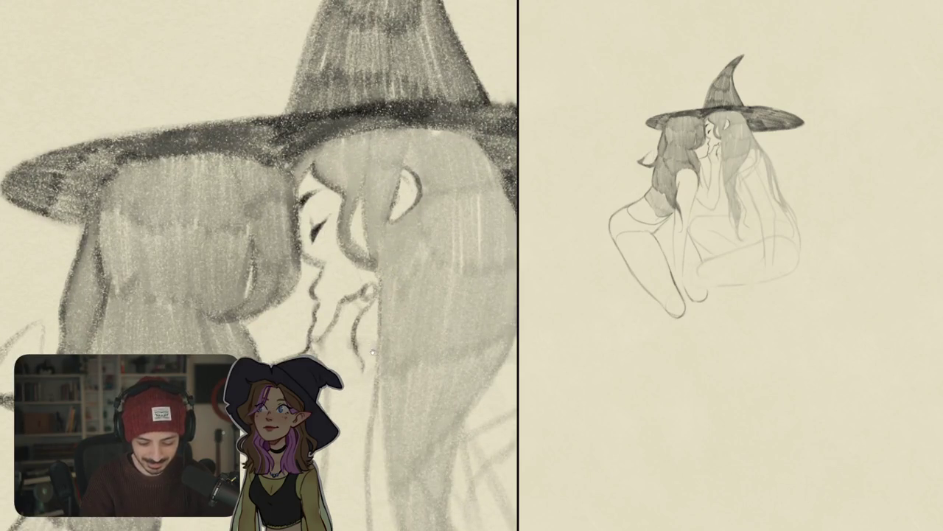
drag(373, 352, 413, 309)
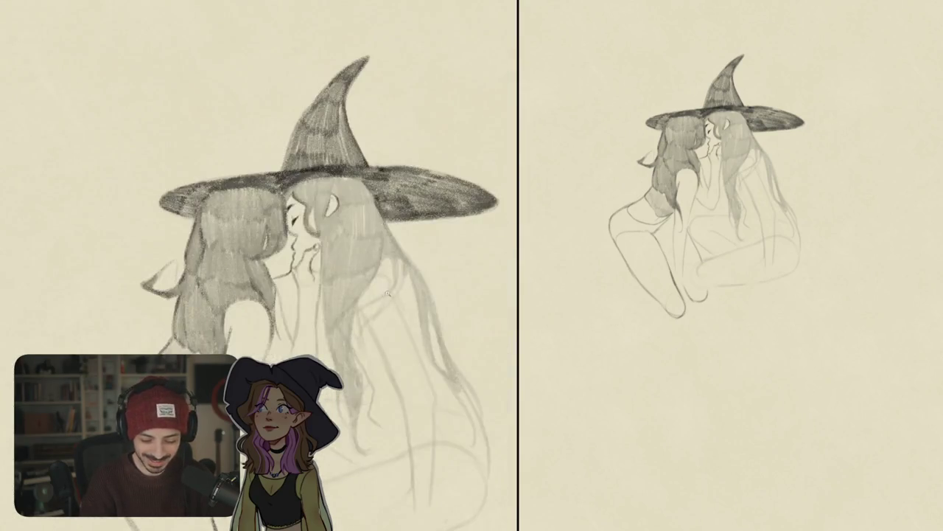
key(ctrl+0)
key(ctrl+plus)
key(ctrl+plus)
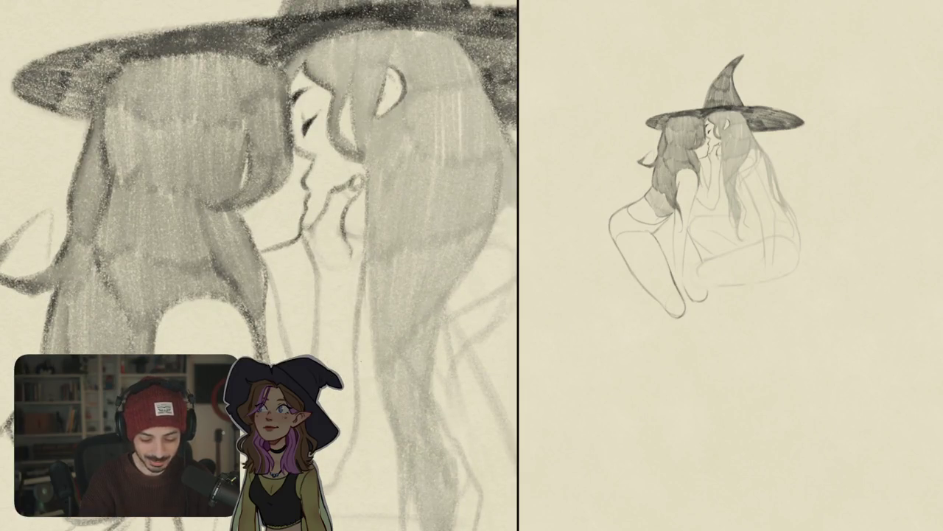
drag(366, 274, 369, 331)
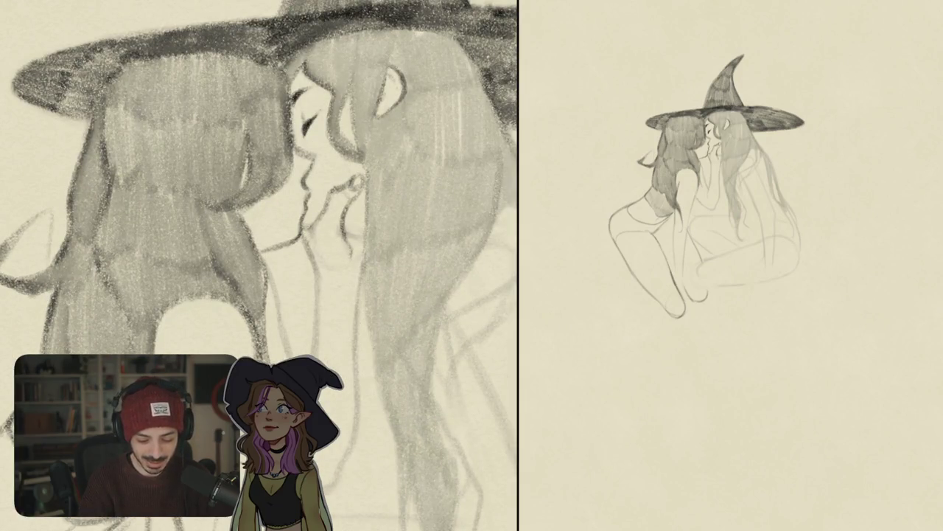
key(ctrl+minus)
key(ctrl+minus)
key(ctrl+minus)
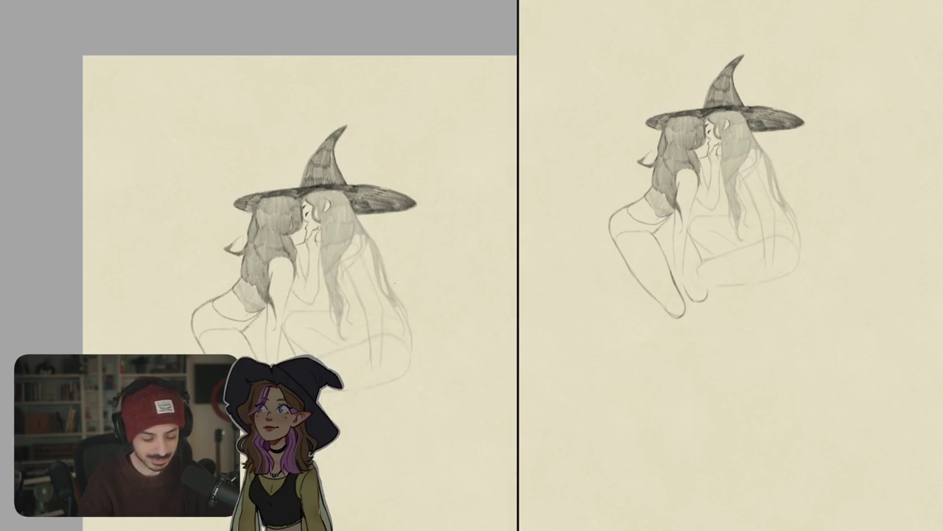
drag(396, 248, 425, 228)
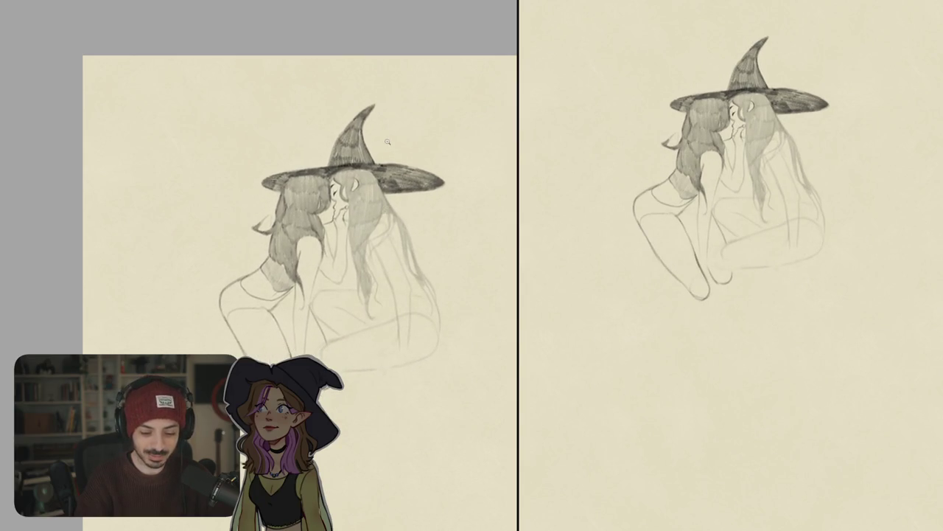
Zoom, pan and straighten the view to review the hat tip and both figures.
click(387, 142)
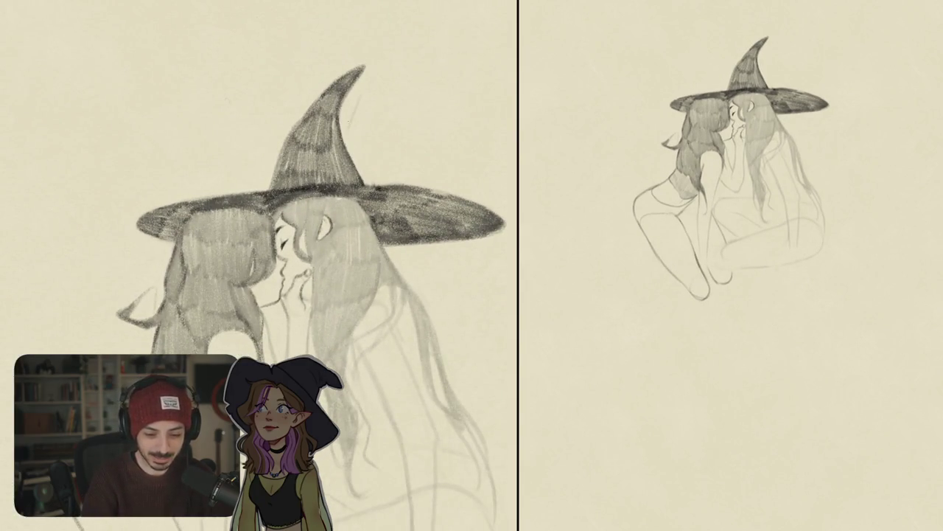
drag(360, 95, 341, 155)
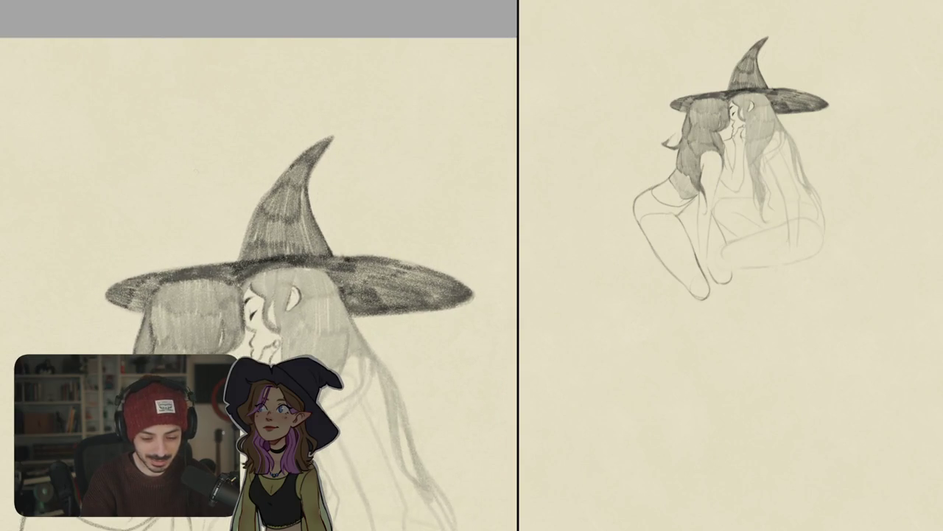
scroll(323, 176, down, 2)
scroll(323, 176, right, 2)
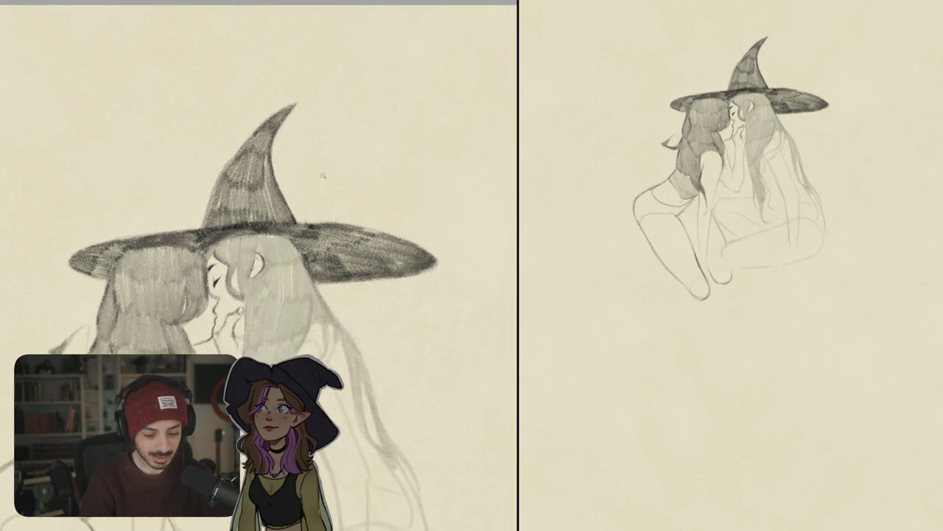
alt+click(322, 176)
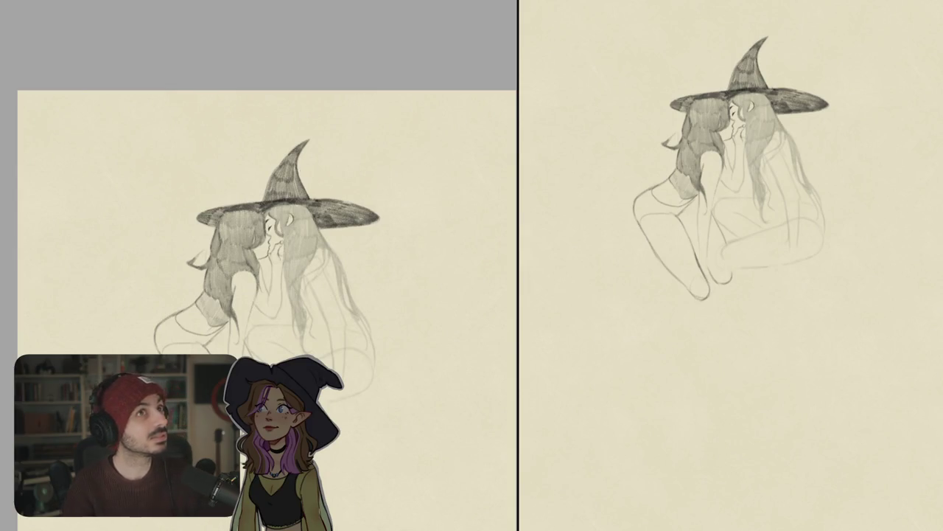
scroll(258, 310, up, 2)
scroll(258, 310, right, 1)
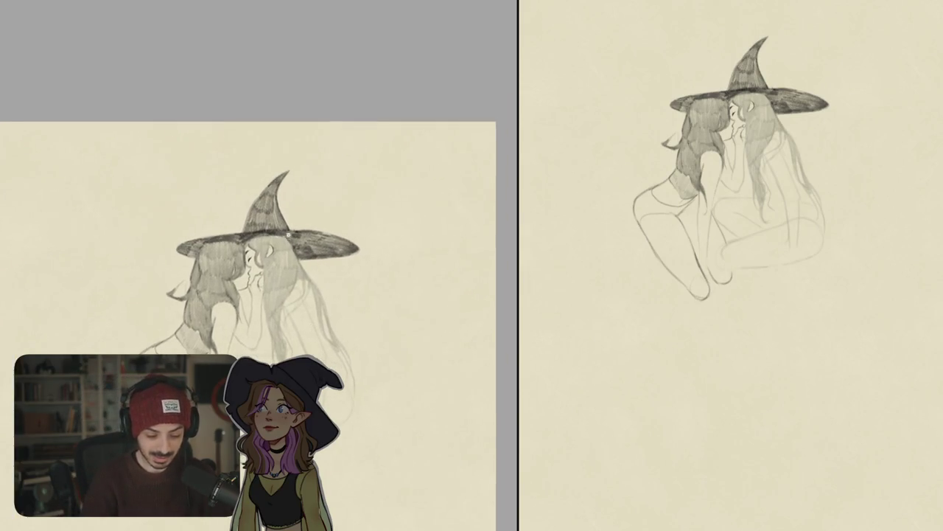
scroll(288, 234, up, 5)
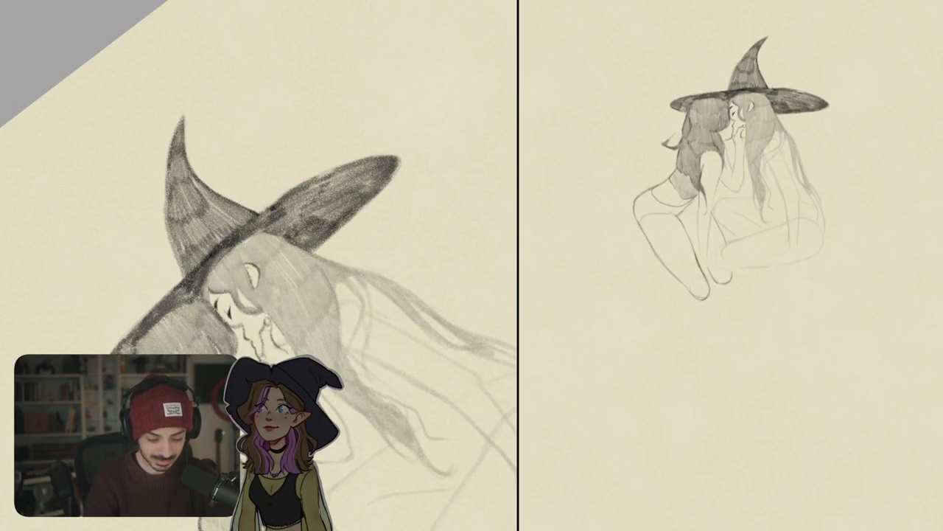
scroll(258, 258, down, 3)
mouse_move(221, 185)
mouse_down()
mouse_move(280, 221)
mouse_move(346, 231)
mouse_up()
scroll(313, 236, up, 2)
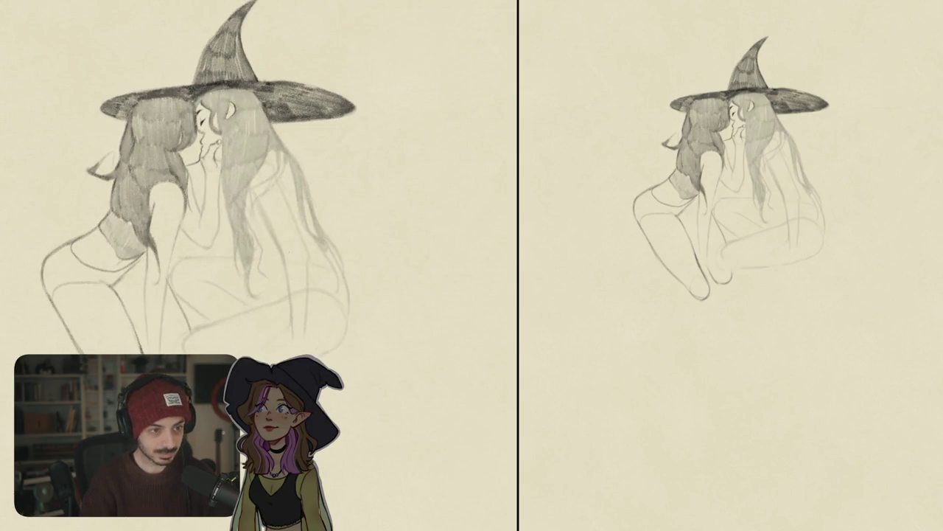
mouse_move(292, 320)
mouse_down()
mouse_move(310, 323)
mouse_move(337, 283)
mouse_up()
Undo the stray stroke and add a small light highlight in the hair by her ear.
key(ctrl+z)
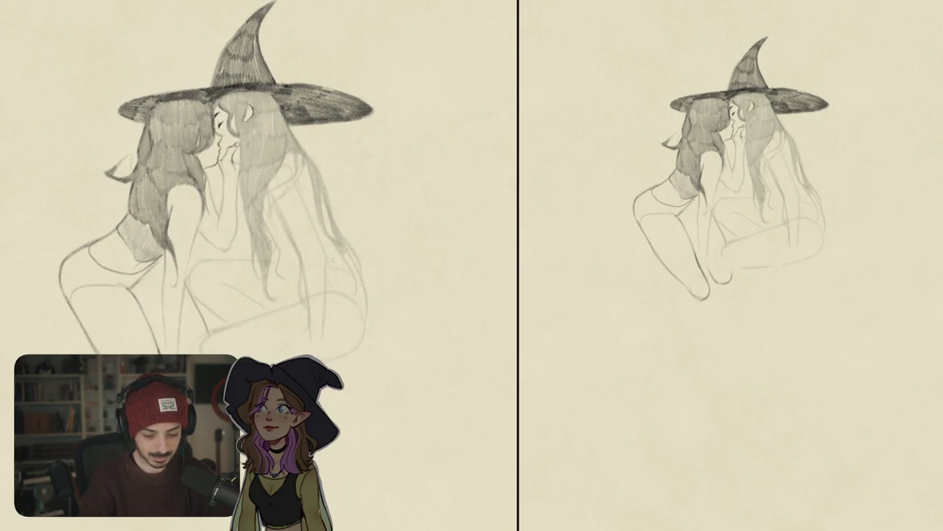
scroll(311, 298, down, 5)
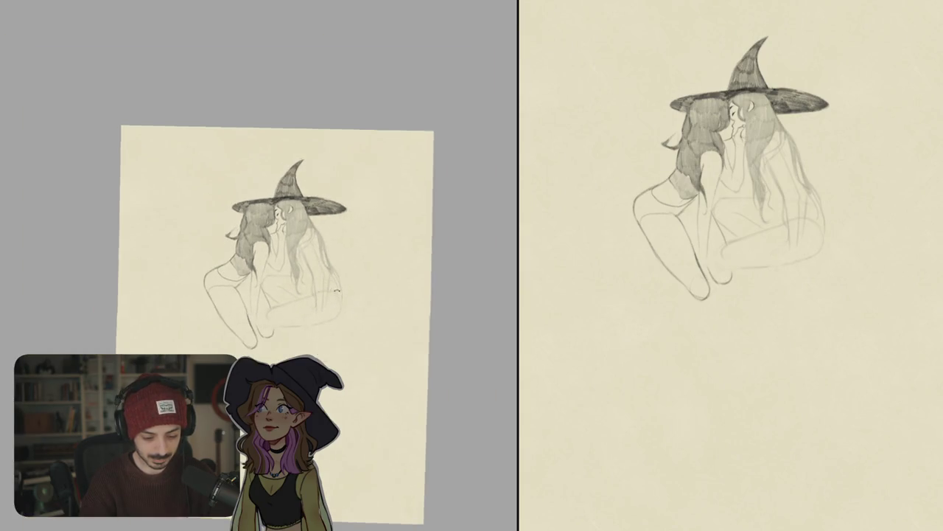
drag(311, 343, 354, 295)
scroll(354, 295, up, 3)
scroll(393, 267, up, 2)
drag(392, 267, 413, 317)
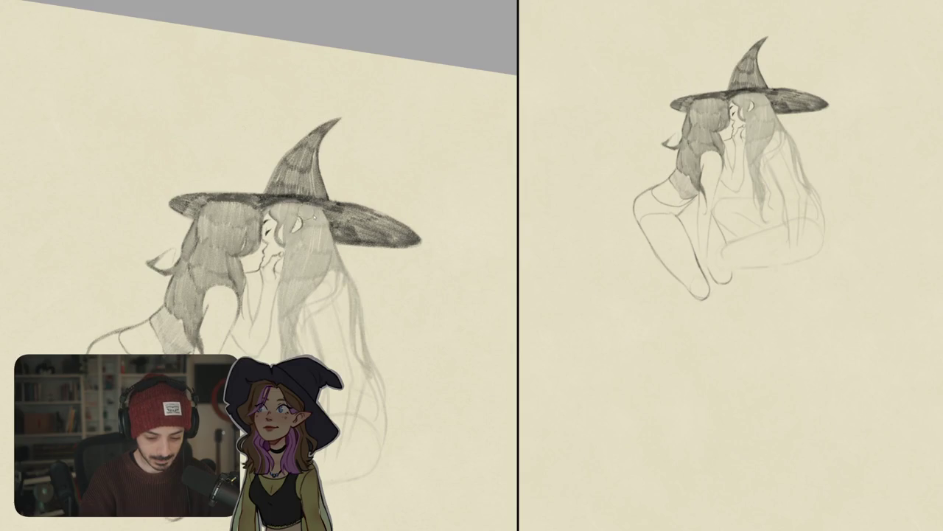
drag(309, 254, 316, 233)
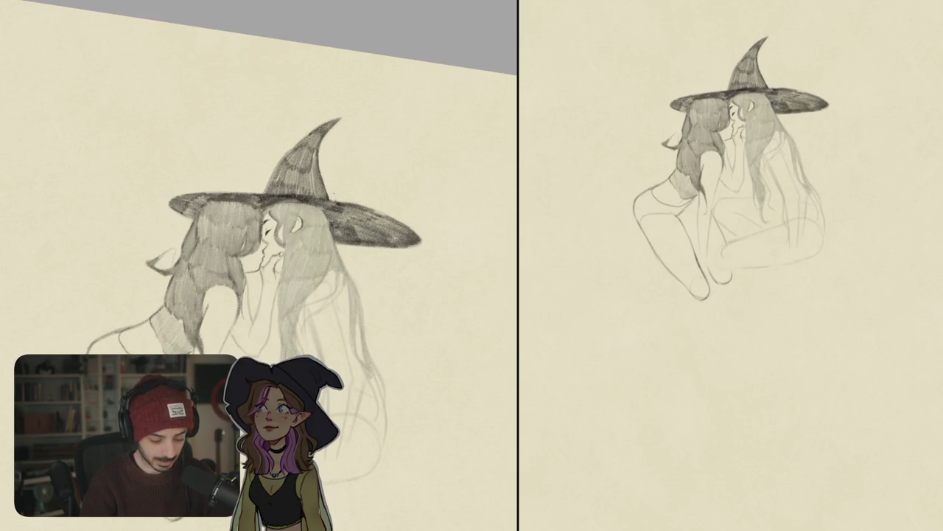
scroll(327, 236, up, 3)
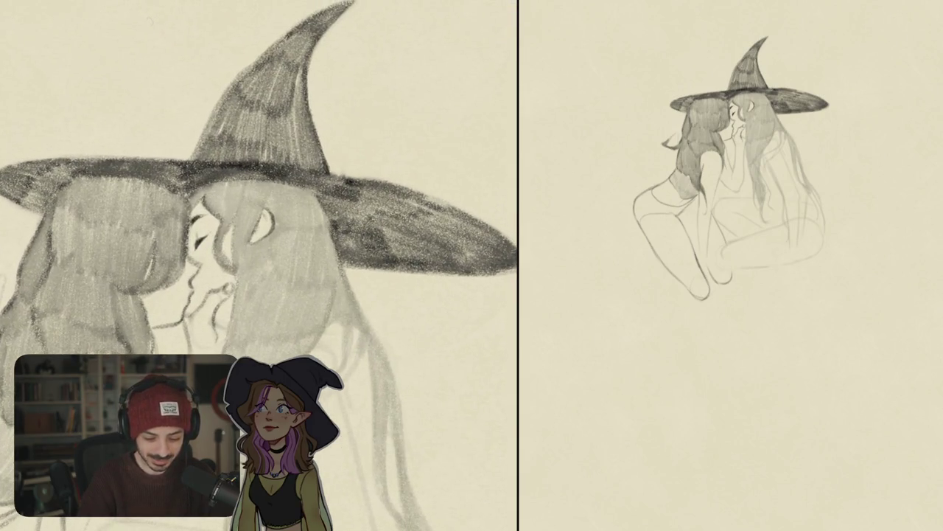
key(minus)
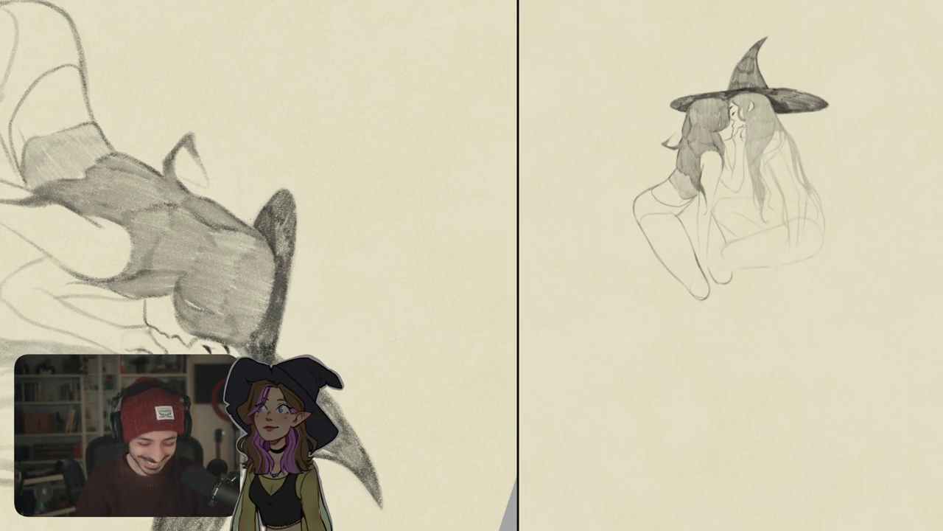
key(ctrl+0)
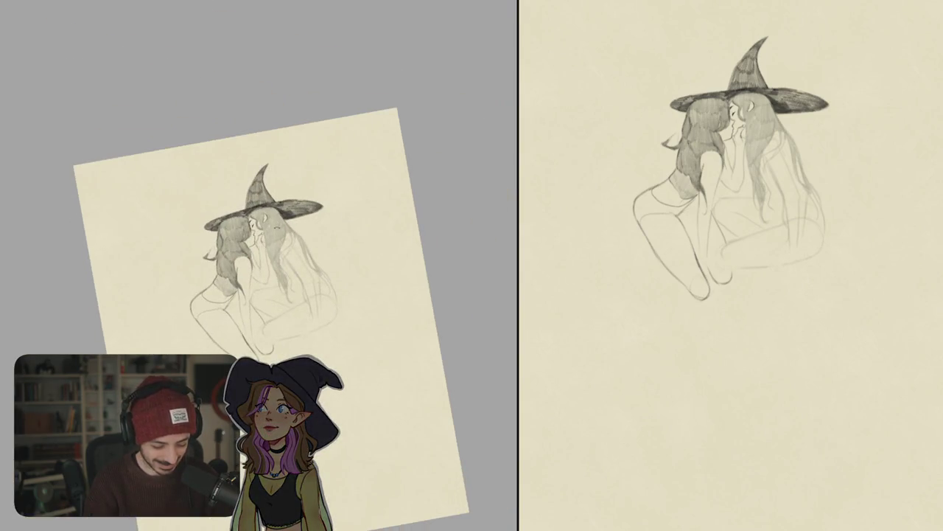
Draw and extend a dark pencil line down a hair strand beside the faces.
scroll(283, 224, up, 3)
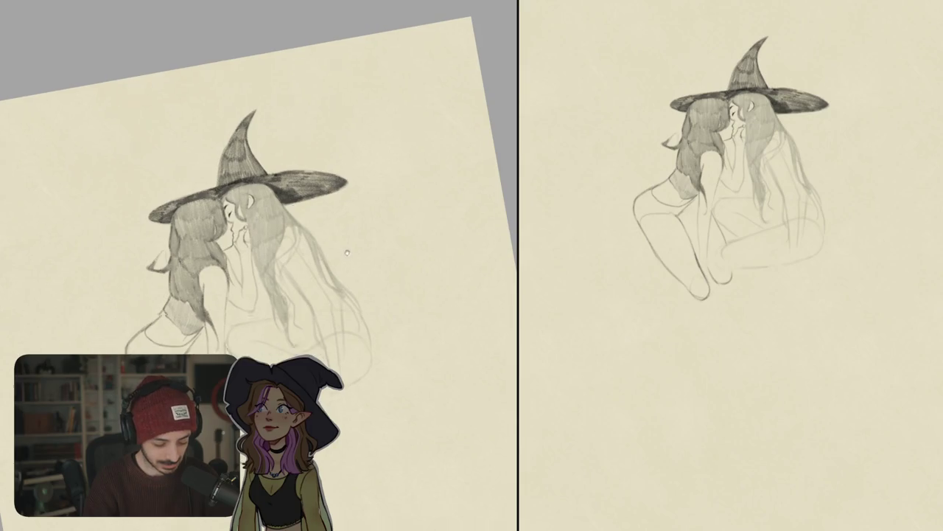
key(5)
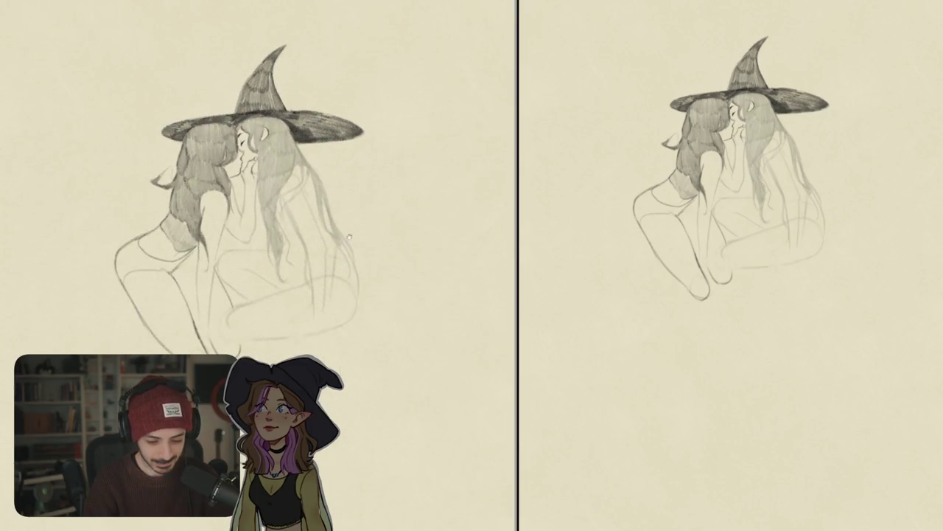
scroll(350, 237, up, 2)
scroll(331, 238, up, 2)
scroll(303, 239, up, 3)
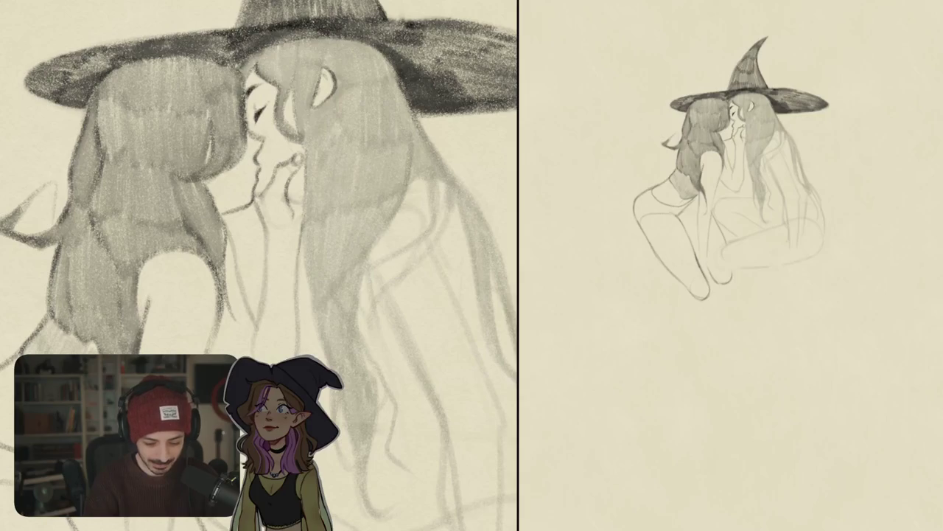
drag(300, 238, 297, 356)
scroll(259, 265, down, 2)
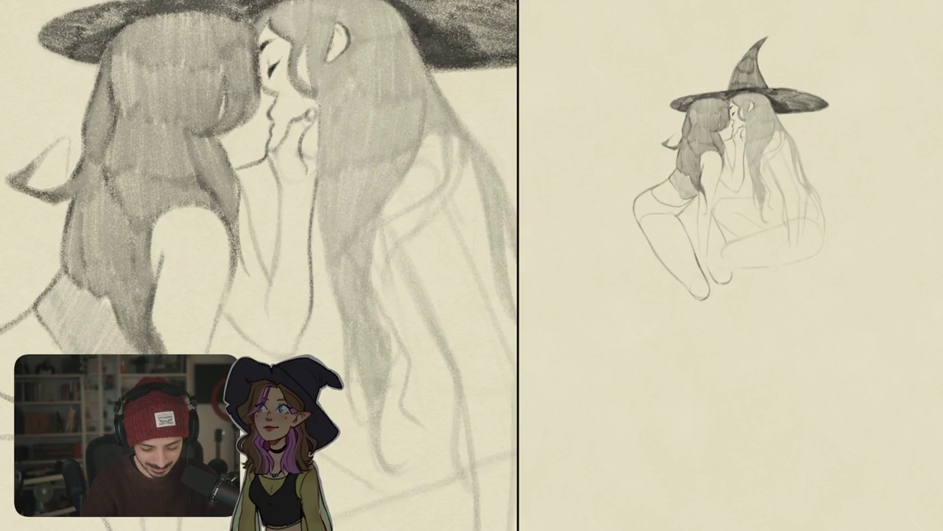
drag(383, 338, 232, 287)
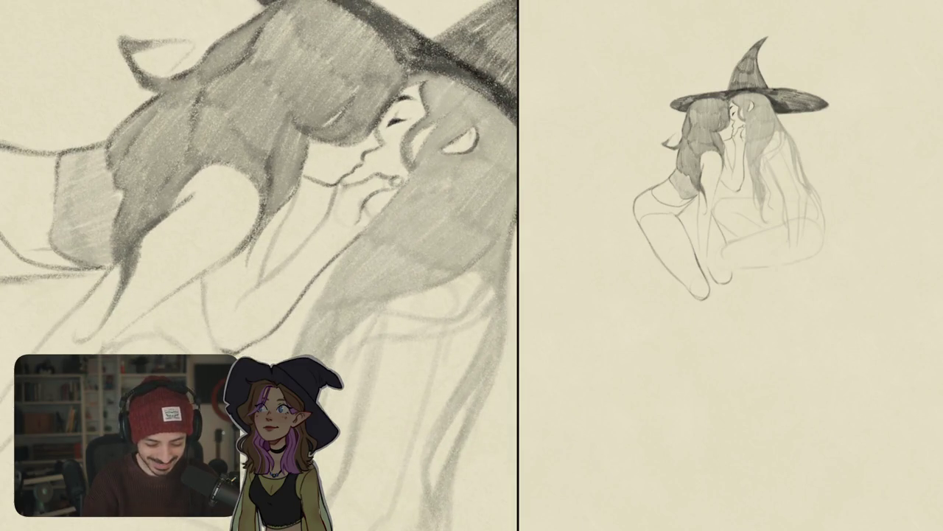
mouse_move(294, 266)
mouse_down()
mouse_move(350, 334)
mouse_move(317, 243)
mouse_up()
drag(278, 295, 297, 356)
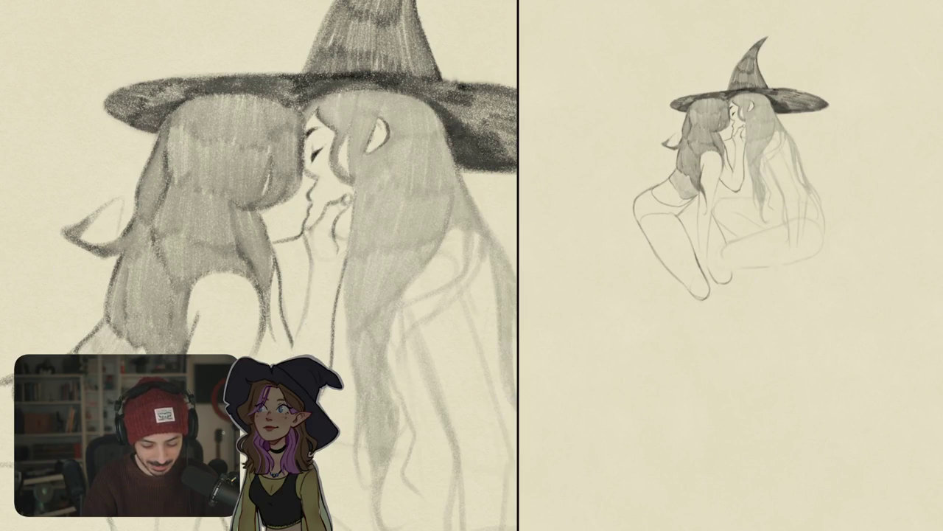
drag(289, 309, 301, 353)
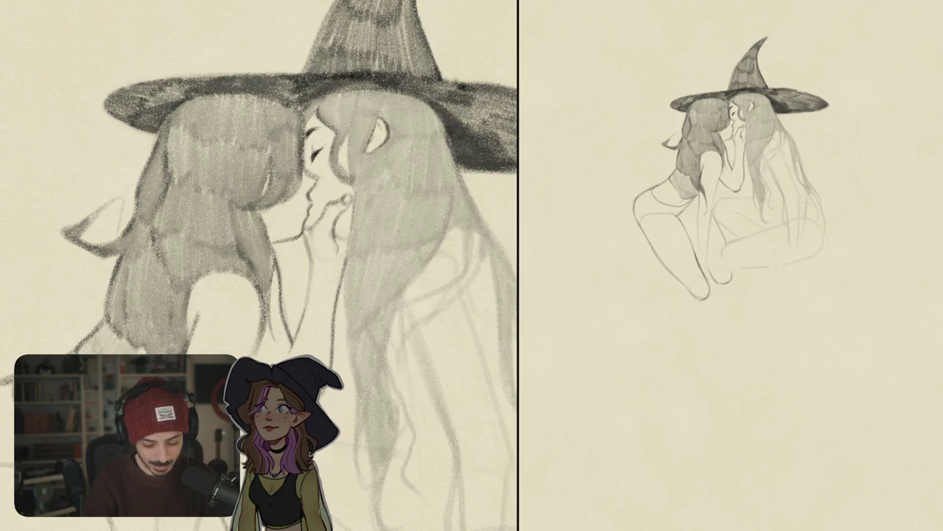
Fade the faint line beneath the lips.
scroll(259, 266, down, 5)
scroll(258, 266, up, 6)
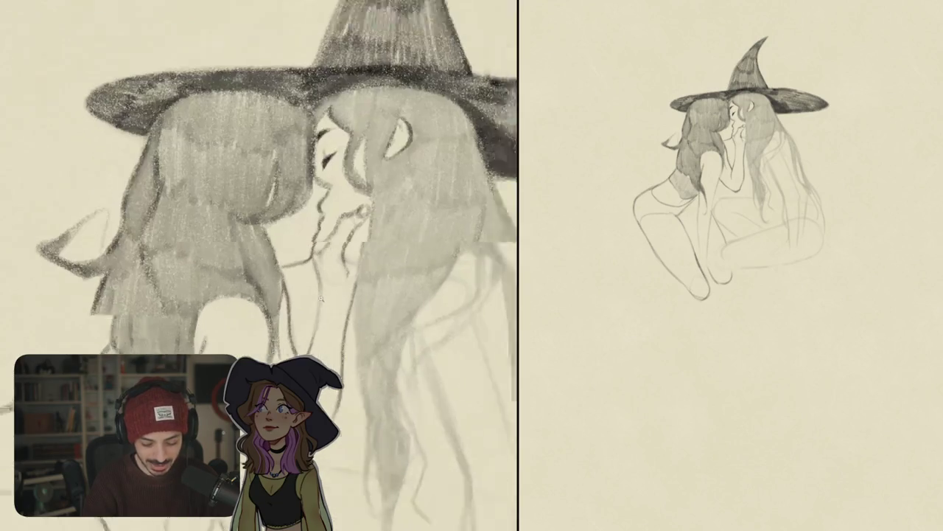
drag(315, 247, 325, 287)
drag(317, 320, 320, 336)
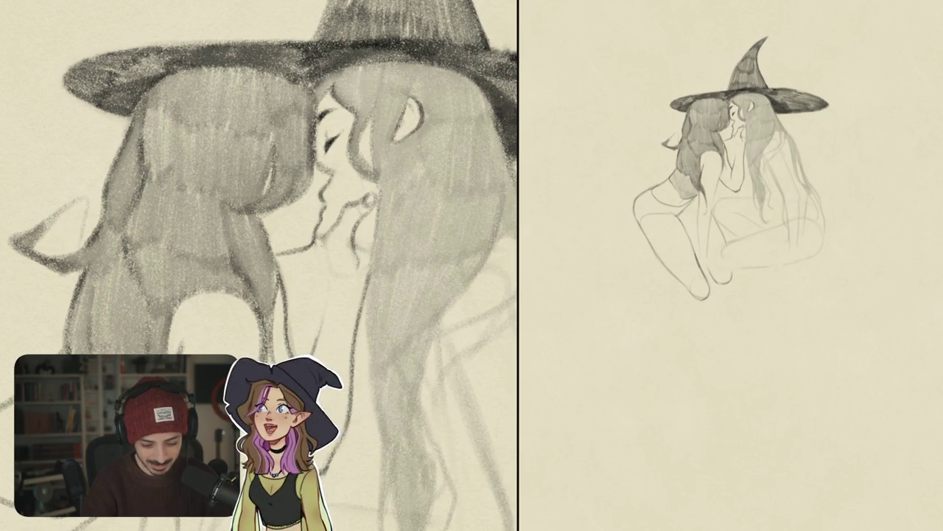
mouse_move(320, 236)
mouse_down()
mouse_move(332, 288)
mouse_move(319, 345)
mouse_up()
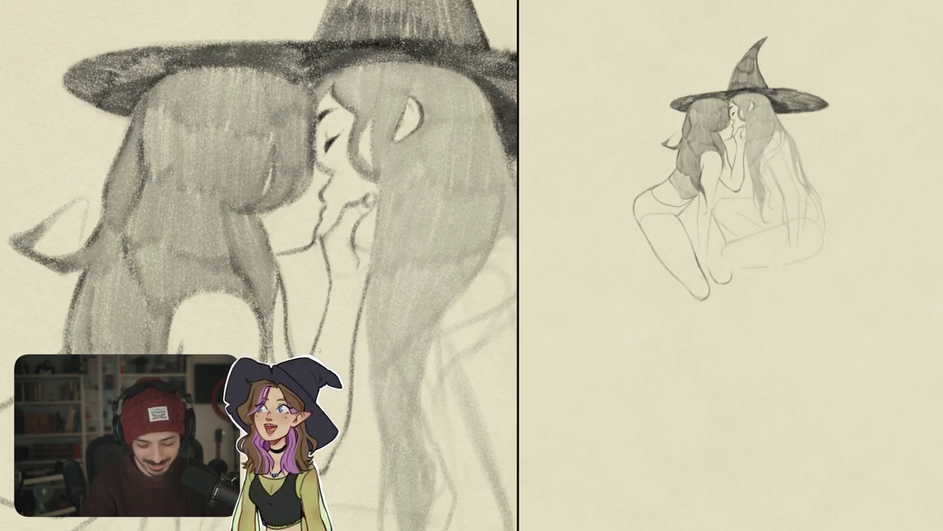
Extend the nose contour upward on the kissing faces.
scroll(338, 336, down, 5)
scroll(337, 336, down, 2)
scroll(308, 218, up, 10)
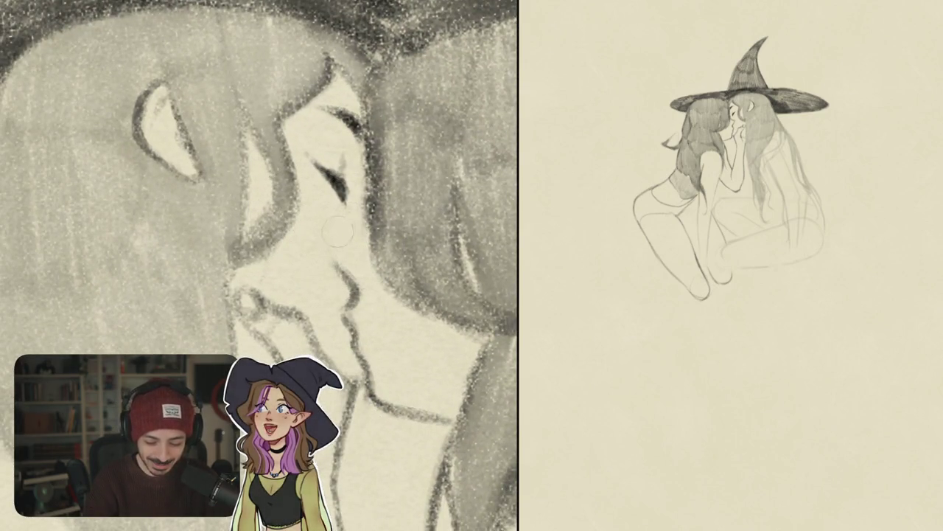
scroll(350, 241, up, 2)
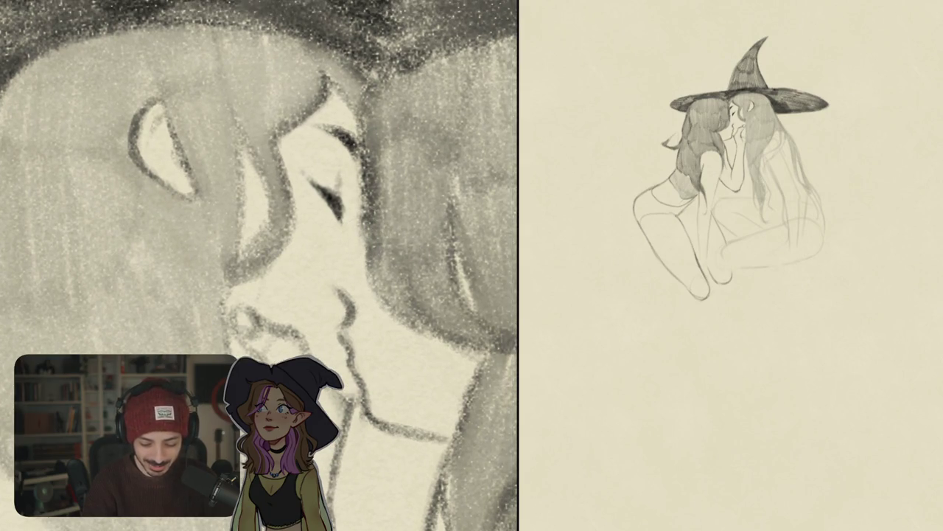
drag(328, 250, 345, 318)
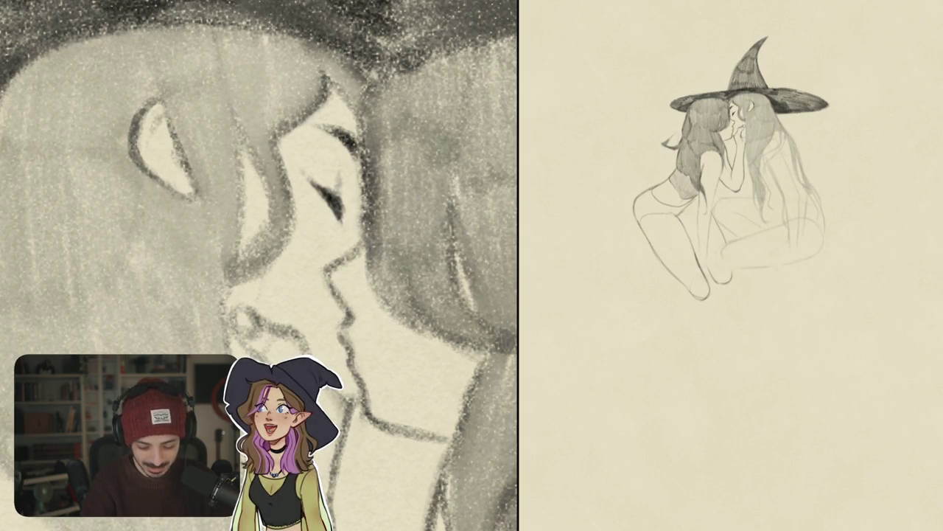
scroll(363, 348, down, 5)
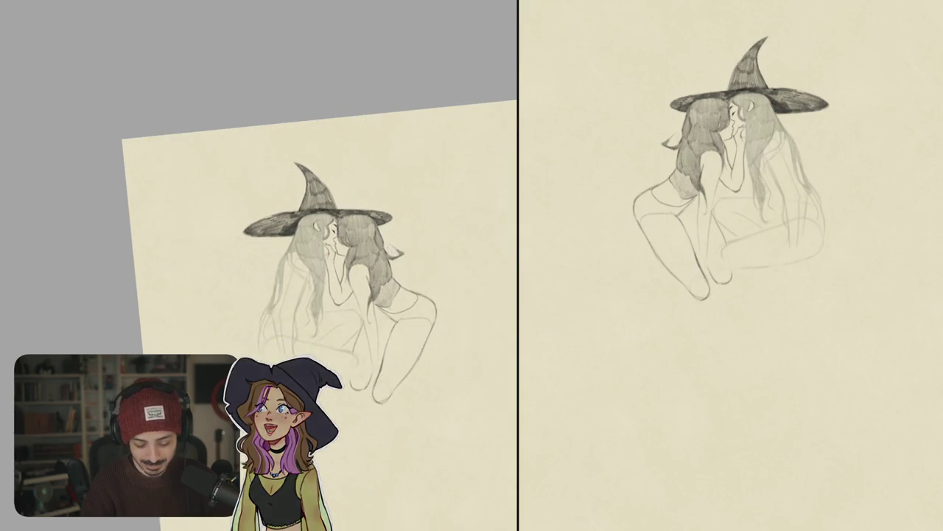
Layer darker pencil strokes over the hair strands framing the faces.
scroll(380, 287, up, 5)
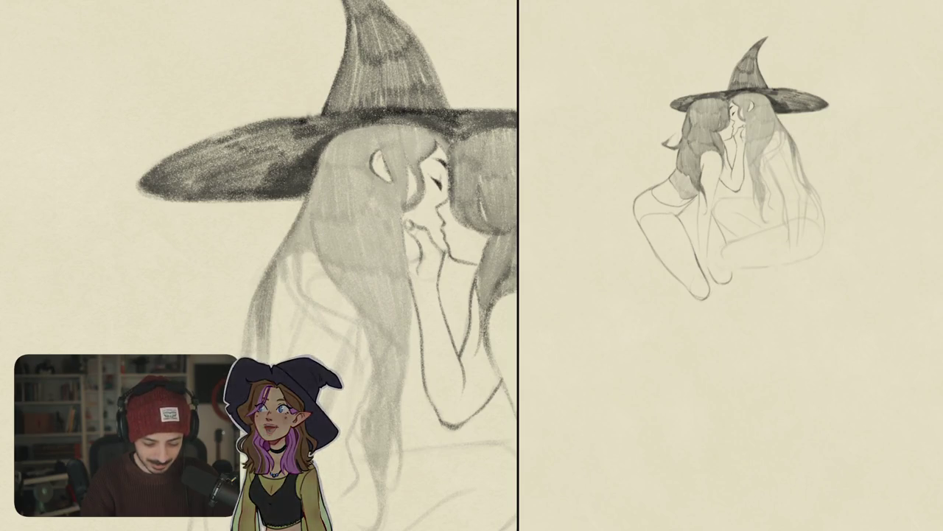
scroll(326, 265, down, 3)
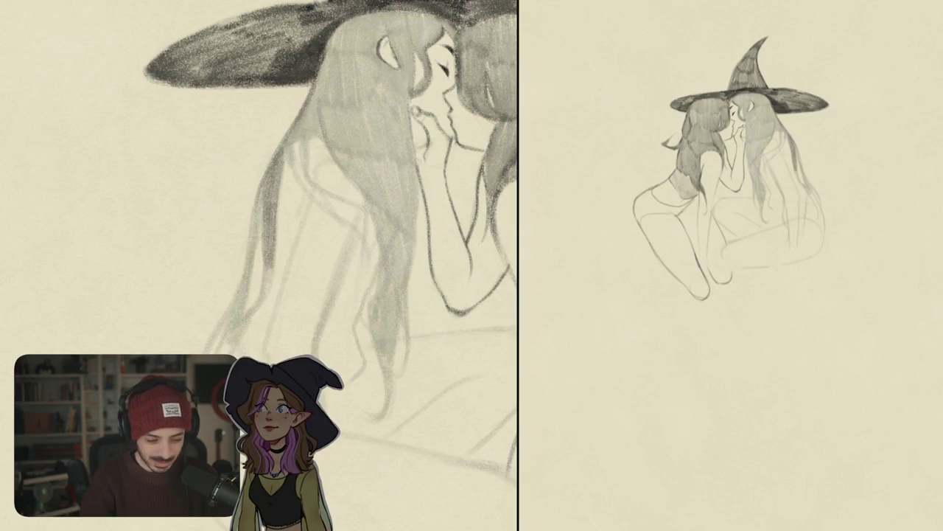
scroll(326, 265, up, 2)
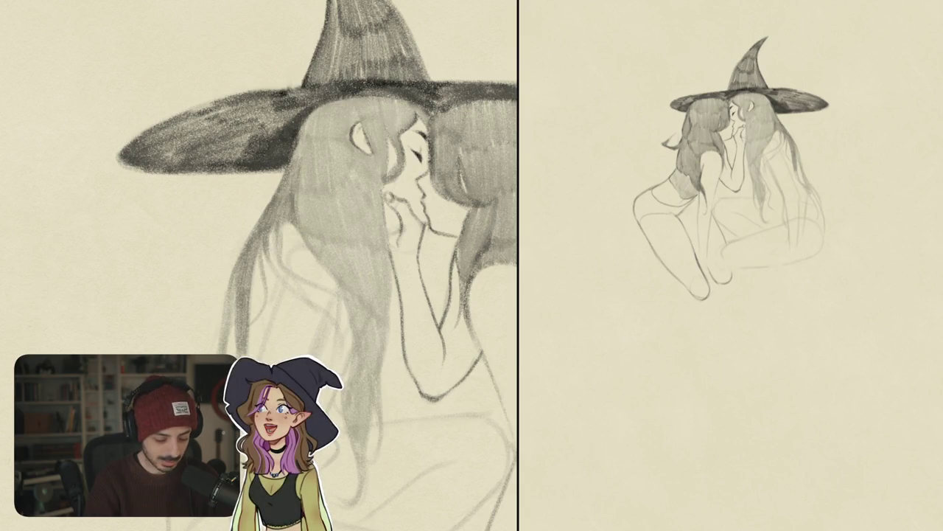
drag(303, 173, 309, 238)
drag(310, 203, 341, 270)
mouse_move(307, 162)
mouse_down()
mouse_move(317, 217)
mouse_move(339, 242)
mouse_up()
mouse_move(339, 184)
mouse_down()
mouse_move(350, 262)
mouse_move(359, 264)
mouse_up()
mouse_move(359, 204)
mouse_down()
mouse_move(364, 263)
mouse_move(388, 256)
mouse_up()
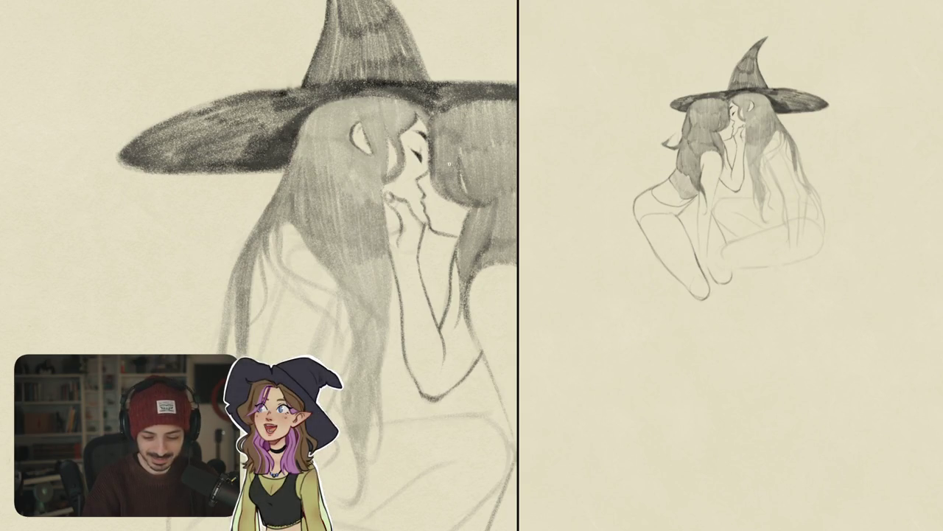
Touch up the finger lines, undoing the unwanted stroke.
scroll(259, 265, down, 3)
scroll(259, 265, up, 8)
mouse_move(275, 276)
mouse_down()
mouse_move(289, 295)
mouse_move(278, 302)
mouse_up()
key(ctrl+z)
scroll(259, 265, down, 5)
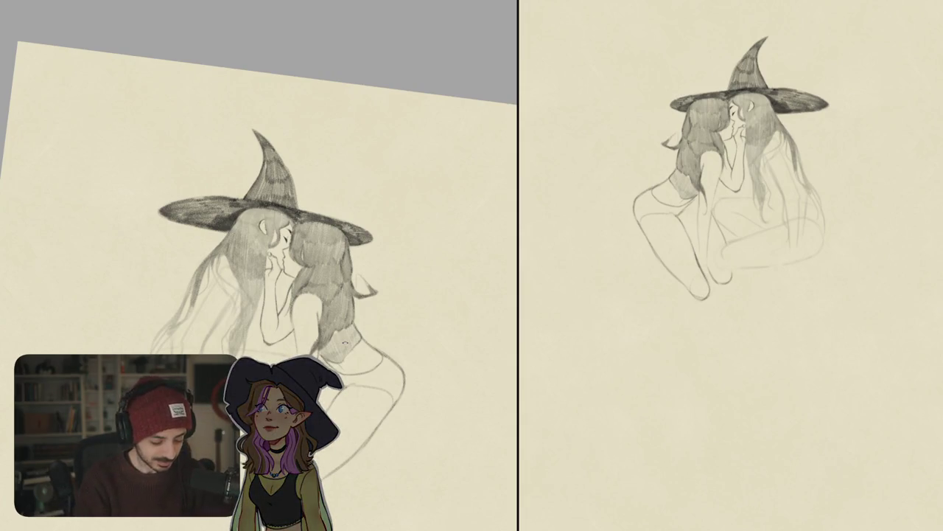
Sketch two faint flyaway strands left of the hair, redoing one stroke.
scroll(258, 265, up, 5)
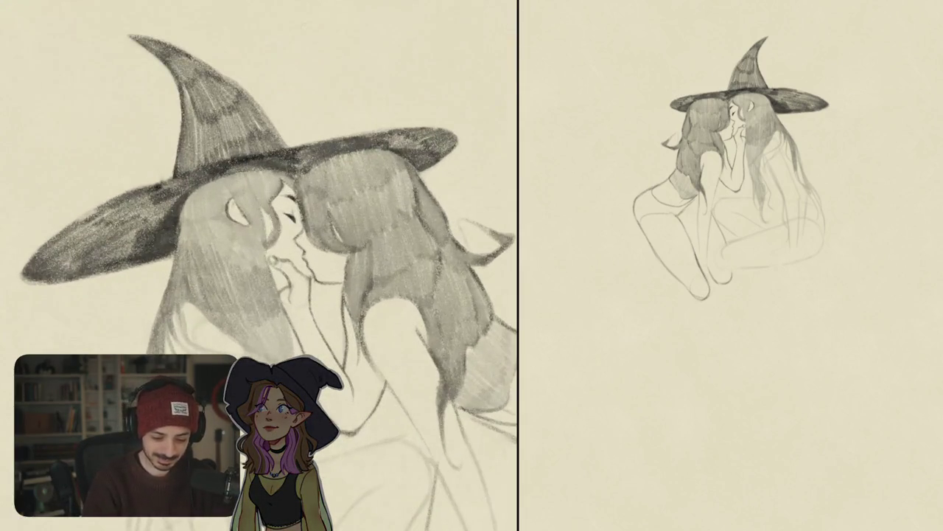
mouse_move(258, 265)
mouse_down()
mouse_move(308, 259)
mouse_move(343, 233)
mouse_up()
drag(254, 223, 240, 272)
key(ctrl+z)
drag(254, 225, 208, 309)
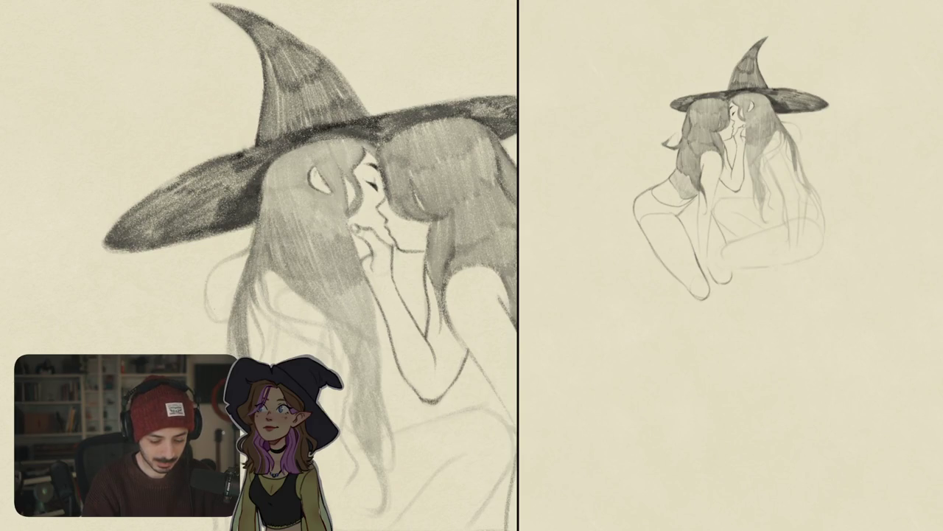
drag(253, 228, 224, 303)
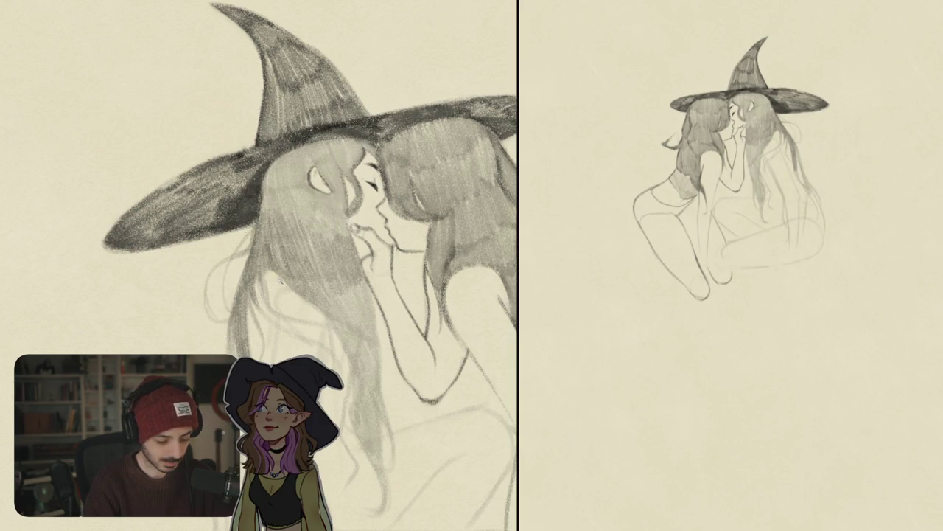
Add loose flyaway strands on the right, then fit the whole page in view.
scroll(278, 282, down, 3)
scroll(295, 257, down, 3)
scroll(310, 236, down, 2)
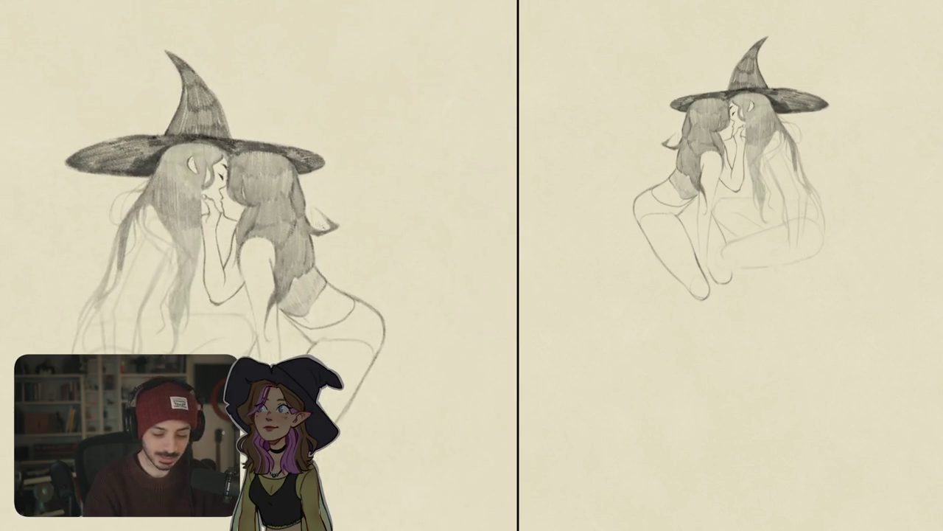
scroll(322, 228, up, 3)
drag(295, 184, 326, 240)
mouse_move(274, 109)
mouse_down()
mouse_move(320, 143)
mouse_move(294, 177)
mouse_up()
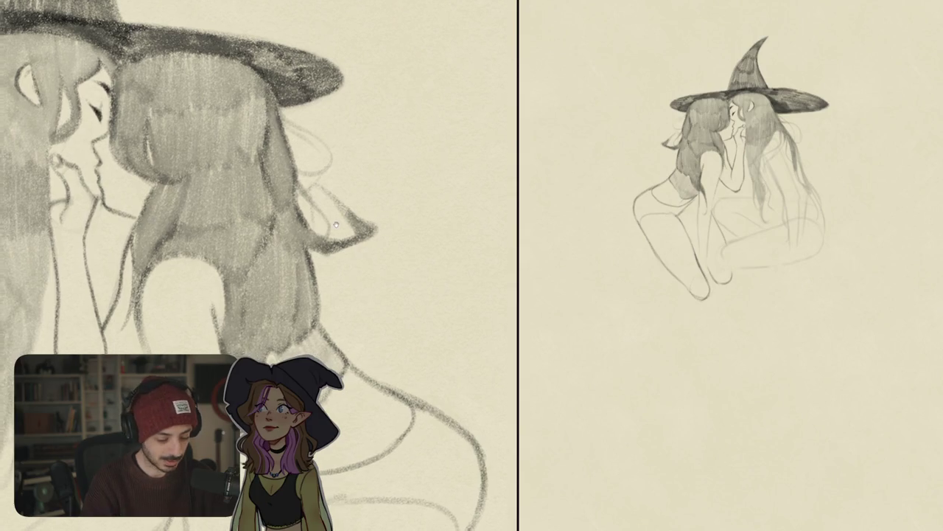
scroll(258, 265, down, 3)
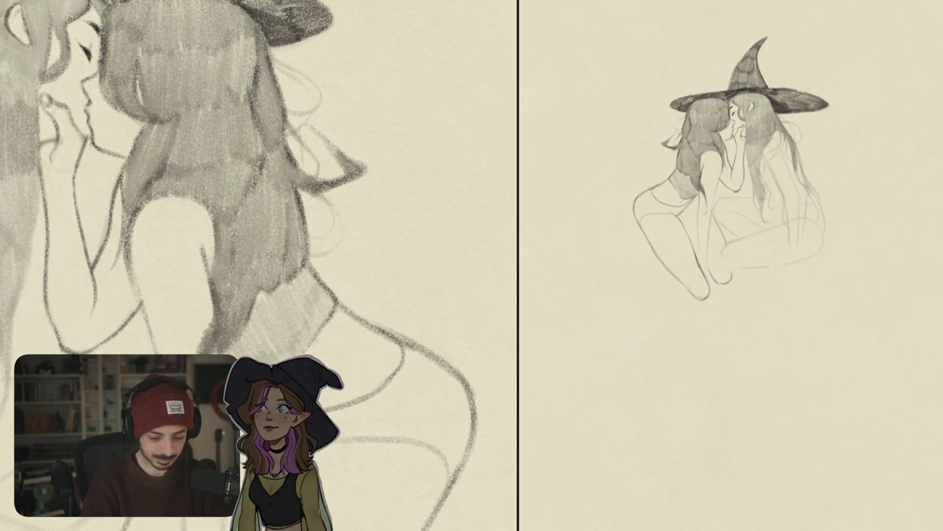
key(ctrl+0)
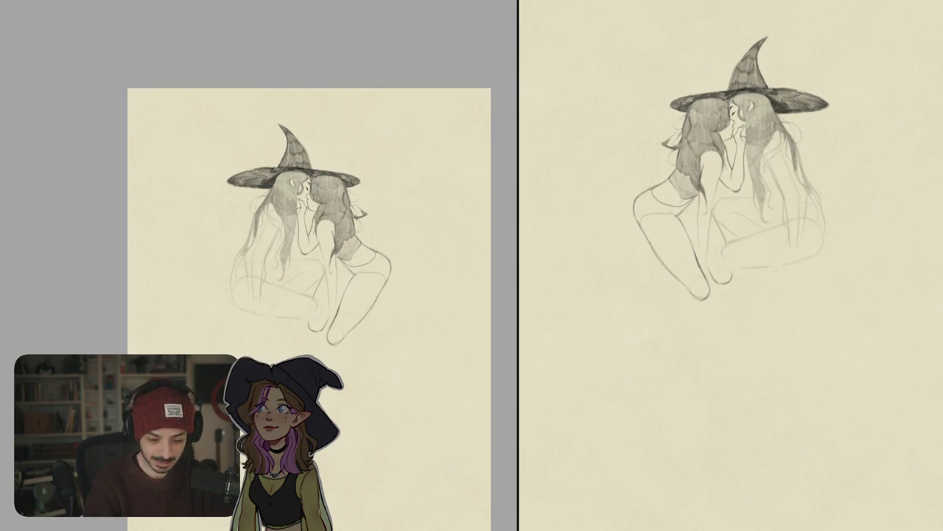
Reinforce the flowing hair strands with darker pencil lines.
scroll(289, 202, up, 3)
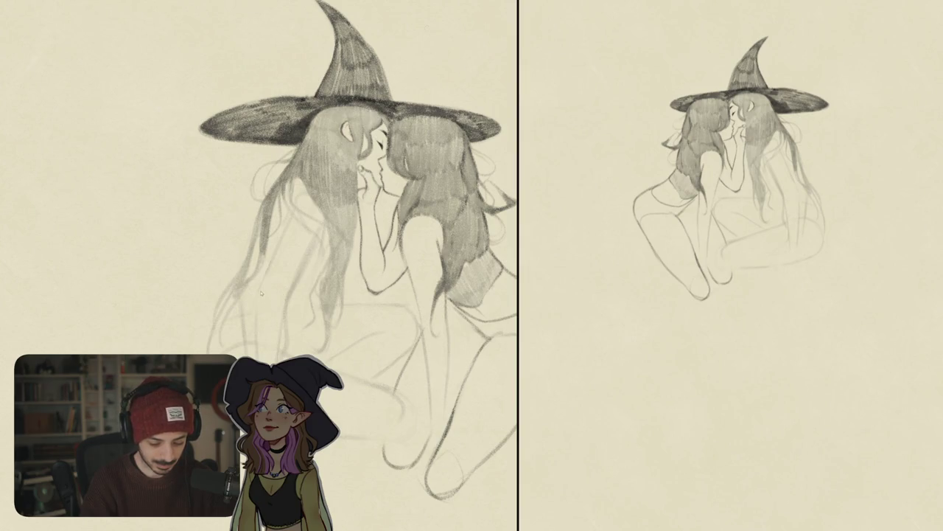
drag(258, 288, 256, 341)
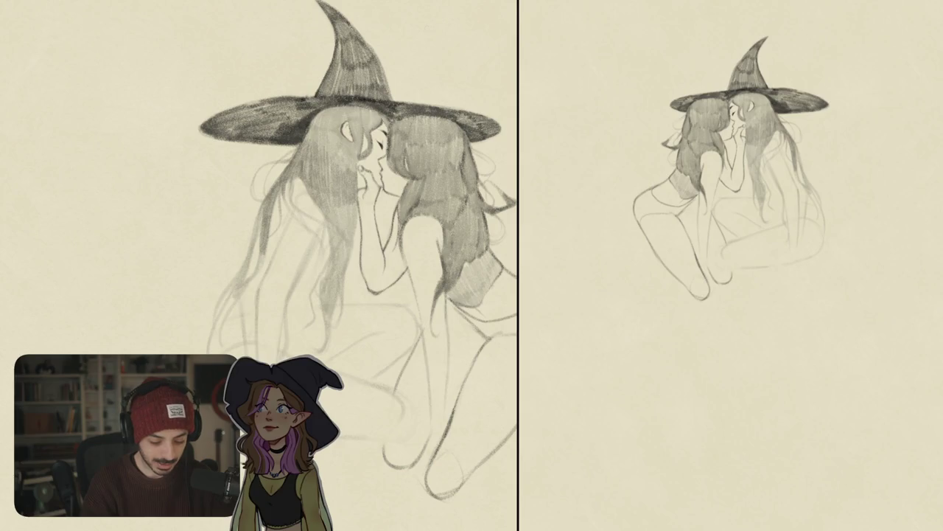
drag(265, 287, 258, 310)
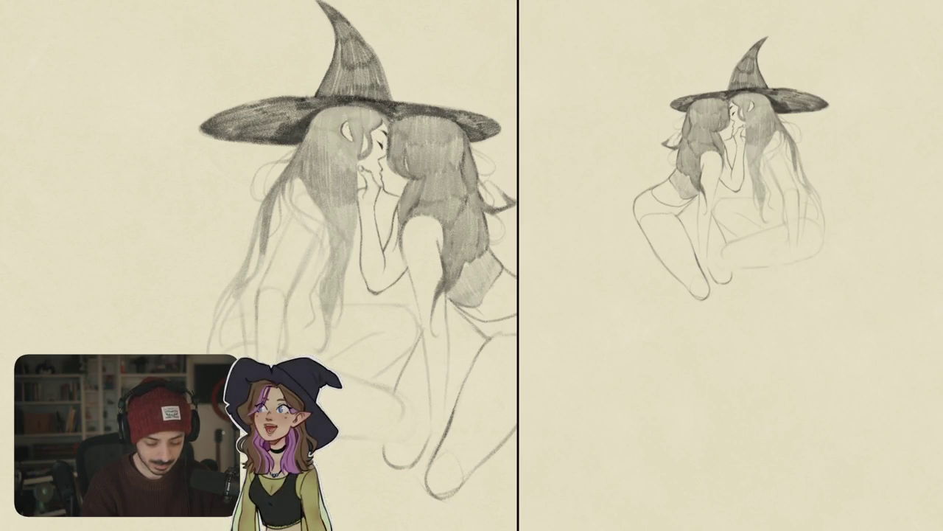
scroll(358, 250, down, 2)
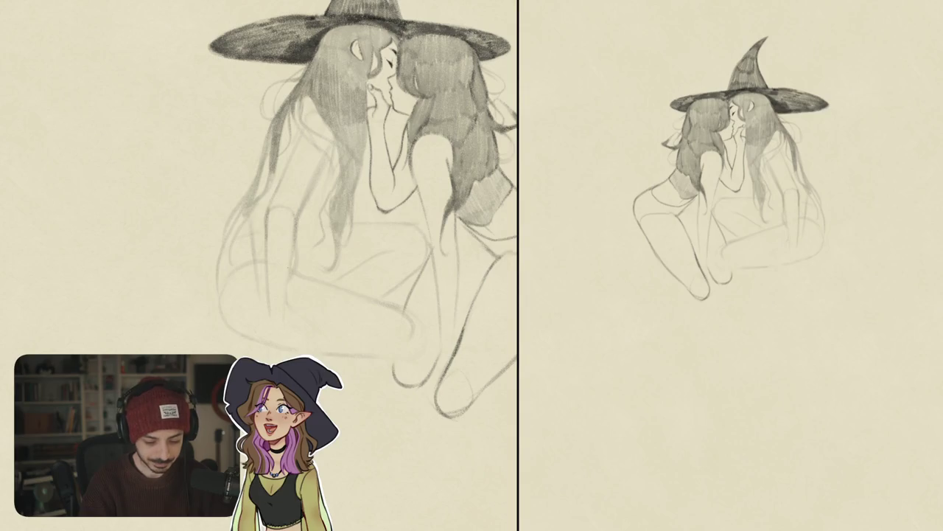
scroll(351, 266, up, 1)
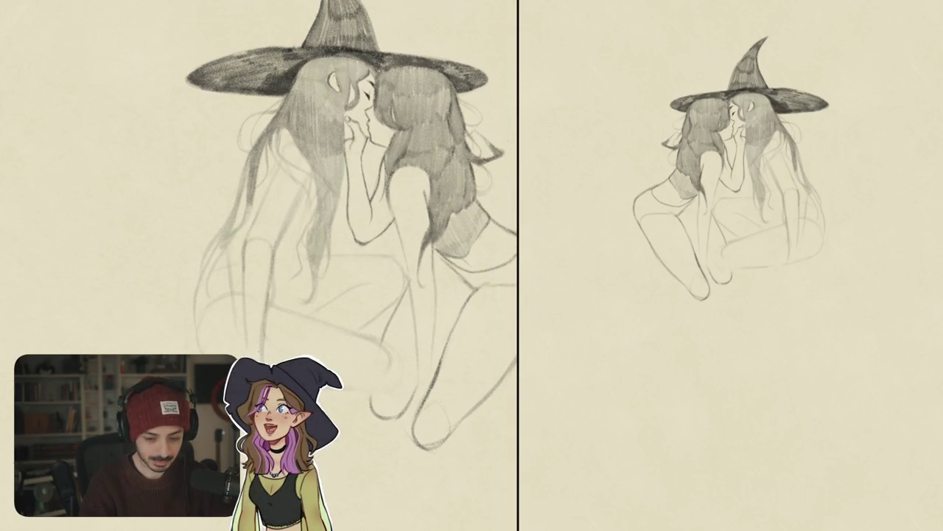
Darken the leg outline and sketch a hand resting on the knee.
drag(244, 331, 247, 344)
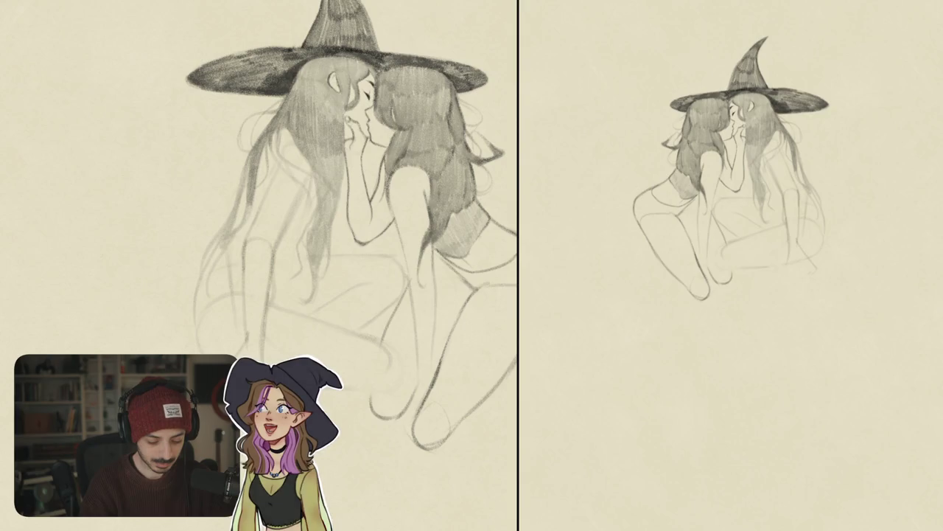
drag(413, 361, 430, 410)
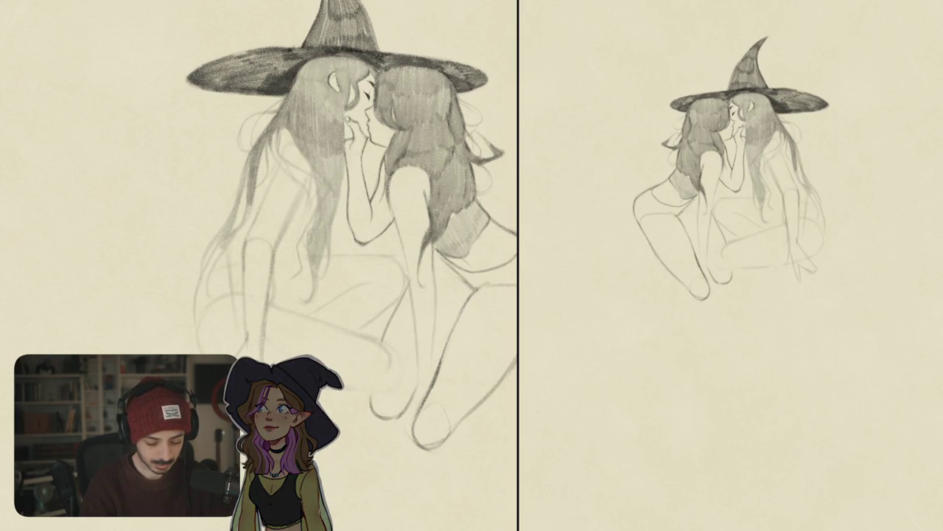
scroll(351, 226, down, 2)
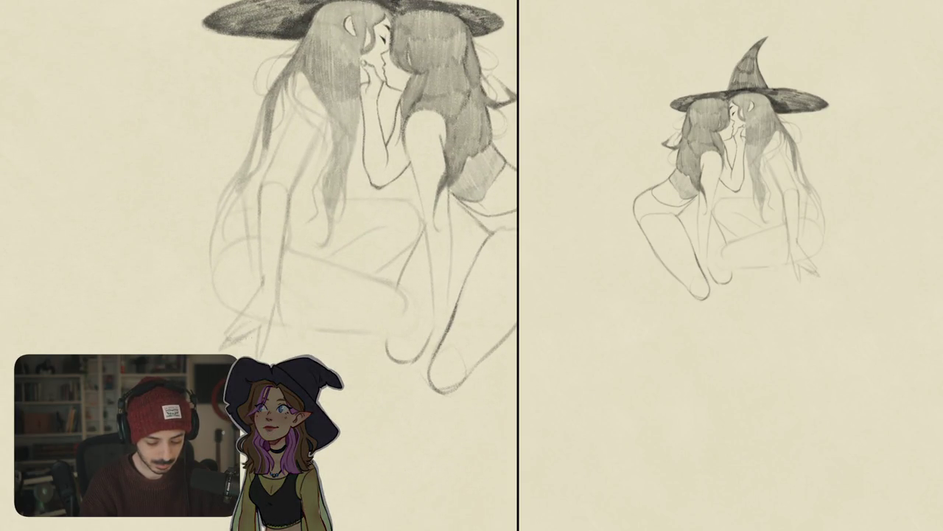
drag(283, 306, 279, 343)
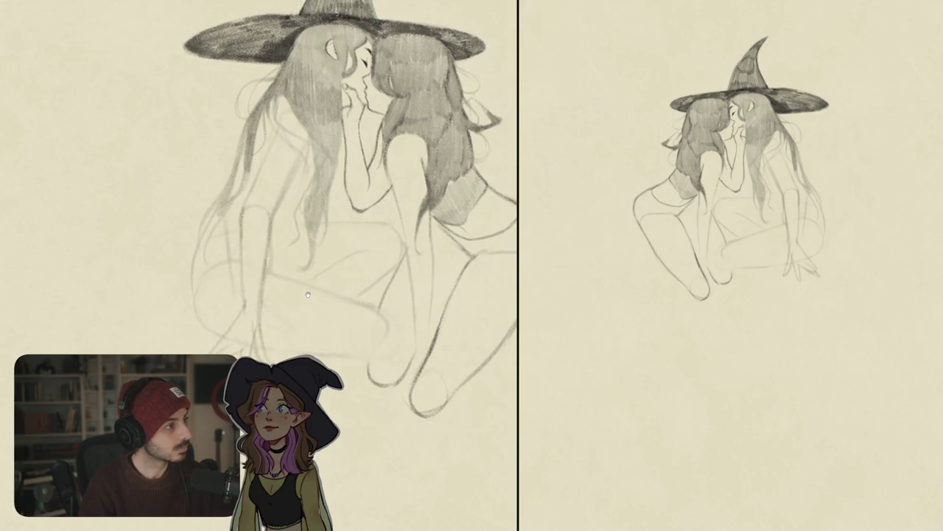
scroll(327, 289, up, 5)
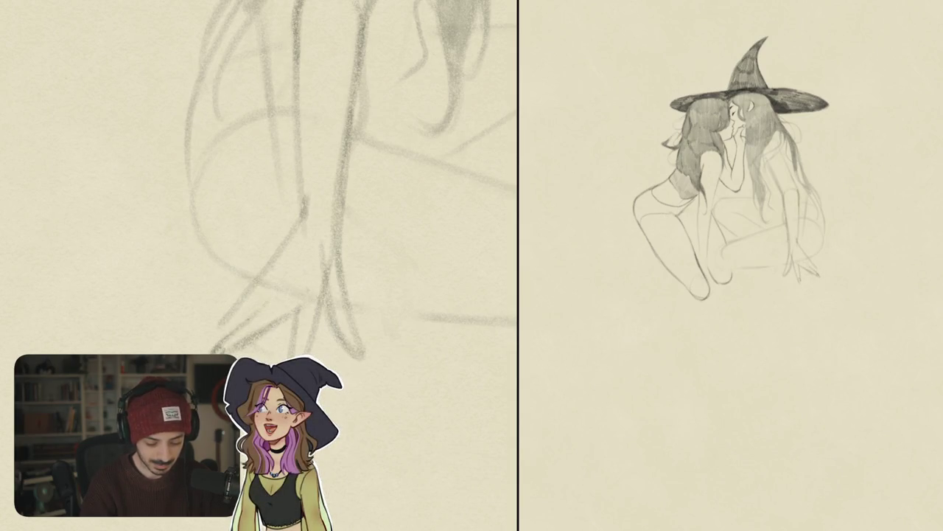
Draw and strengthen the splayed finger lines of the hand on the knee.
scroll(295, 177, down, 1)
scroll(295, 177, down, 1)
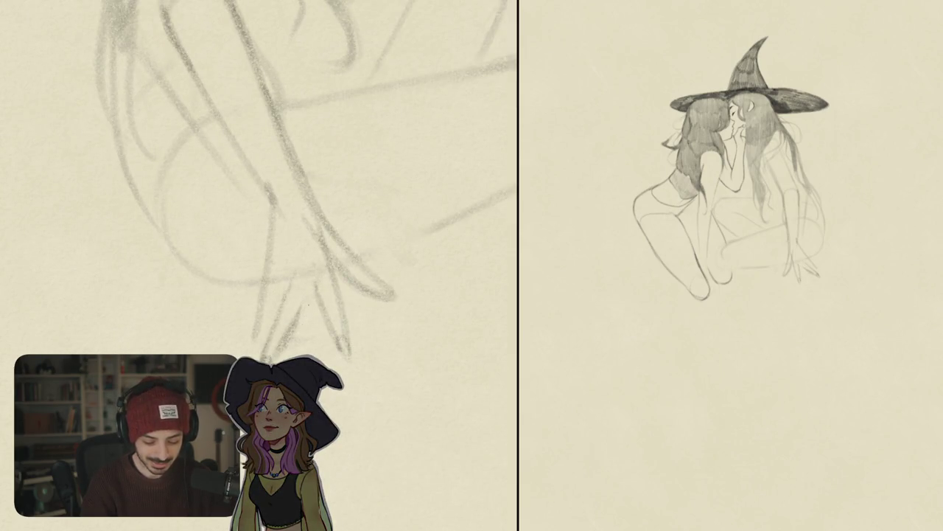
drag(301, 318, 315, 289)
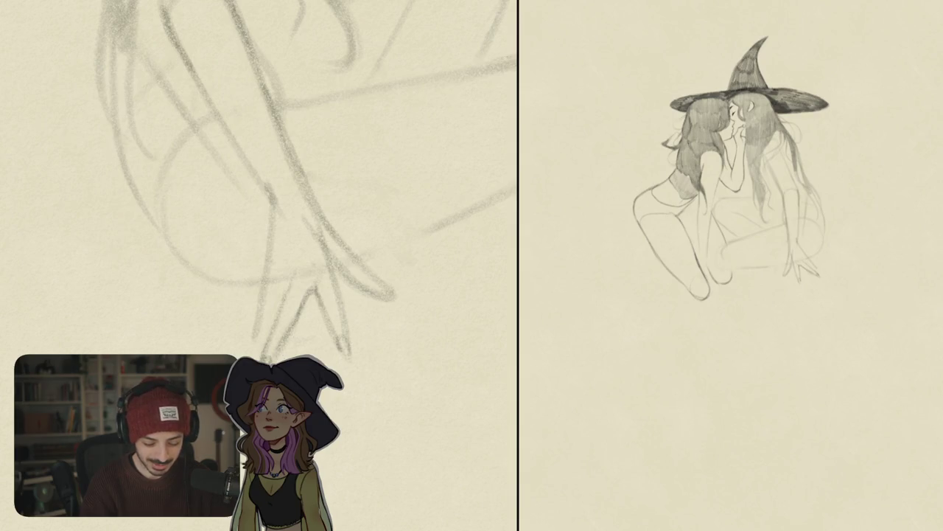
drag(266, 320, 260, 358)
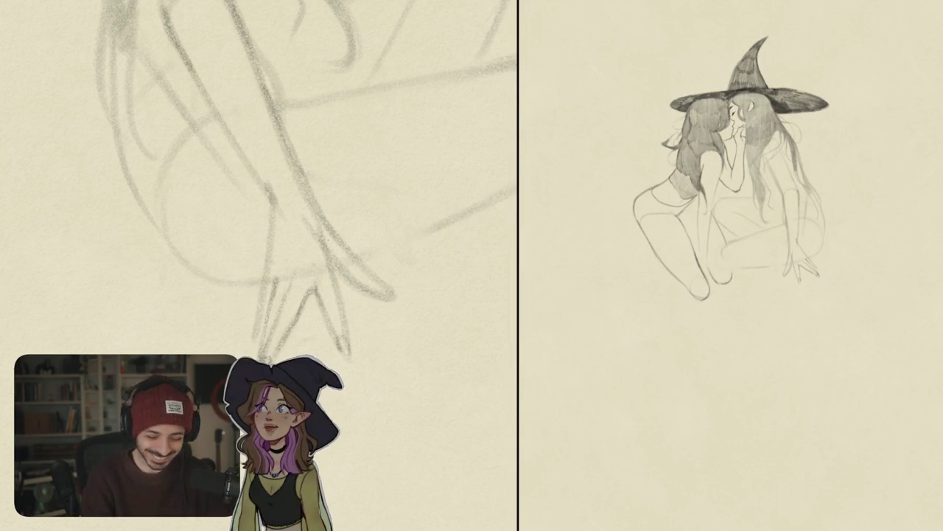
drag(269, 281, 259, 348)
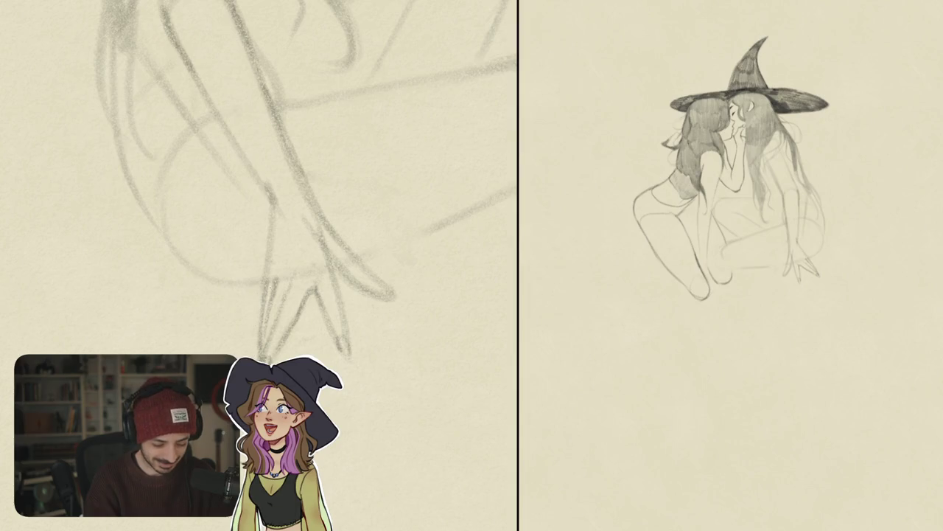
scroll(258, 177, down, 3)
scroll(258, 177, up, 3)
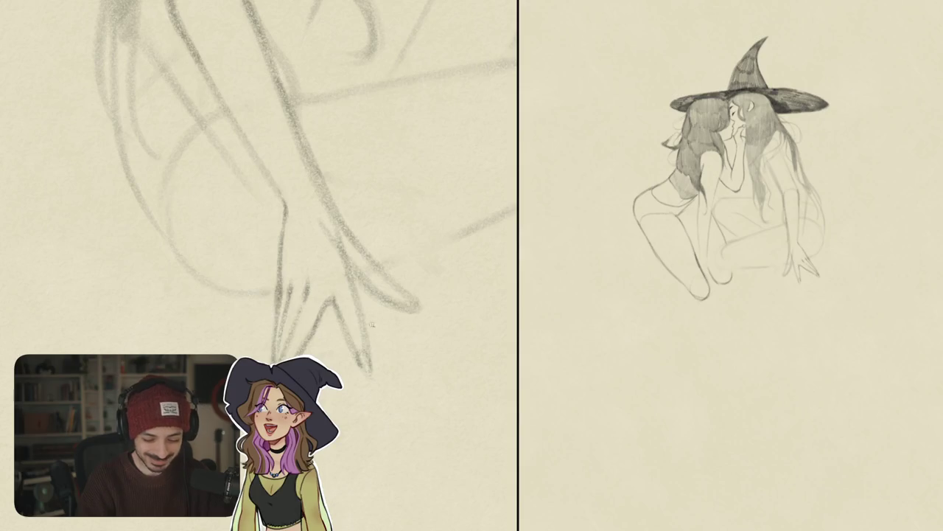
Undo the stray dark mark, then erase and redraw the leg line's lower end longer beside the hand.
key(ctrl+z)
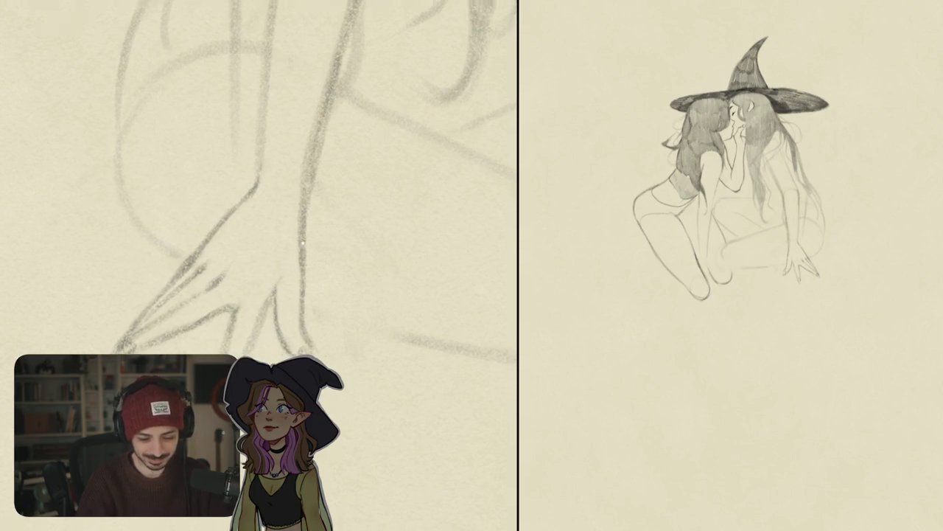
scroll(324, 177, up, 2)
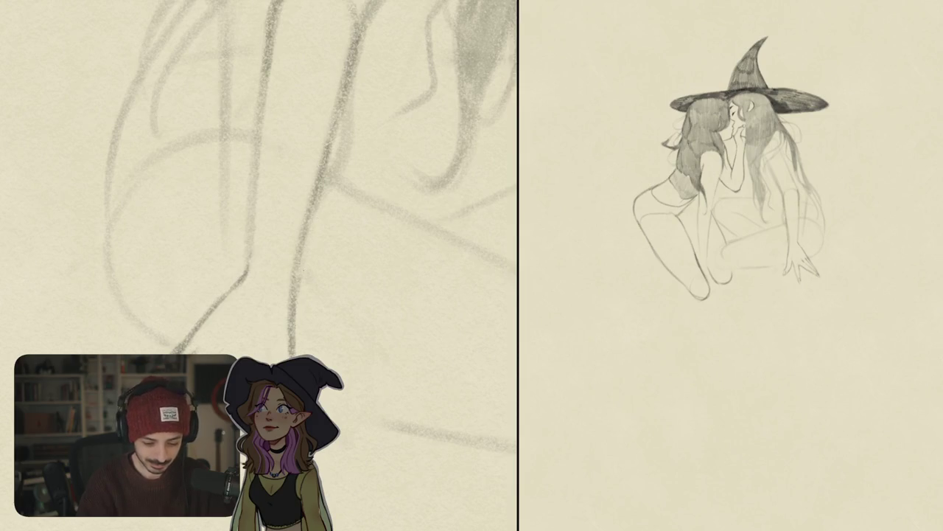
drag(291, 306, 292, 357)
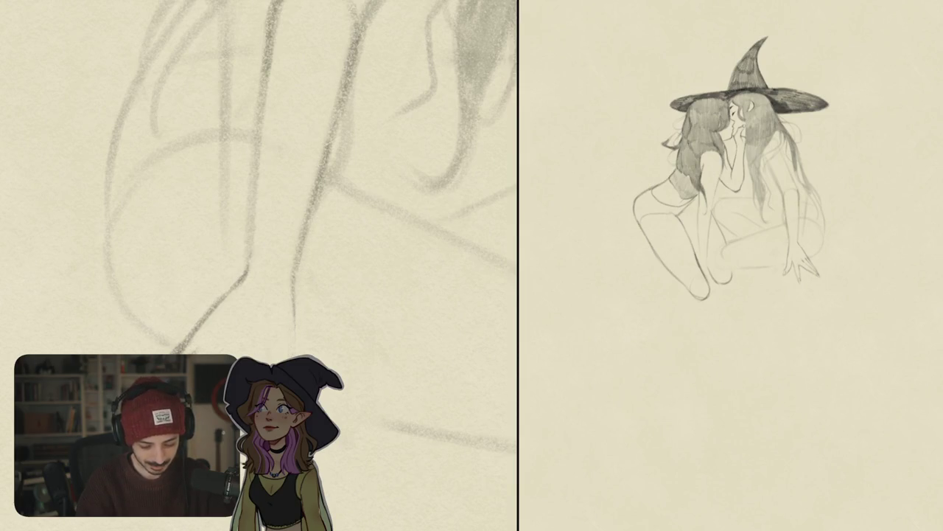
drag(293, 295, 299, 354)
scroll(259, 266, down, 5)
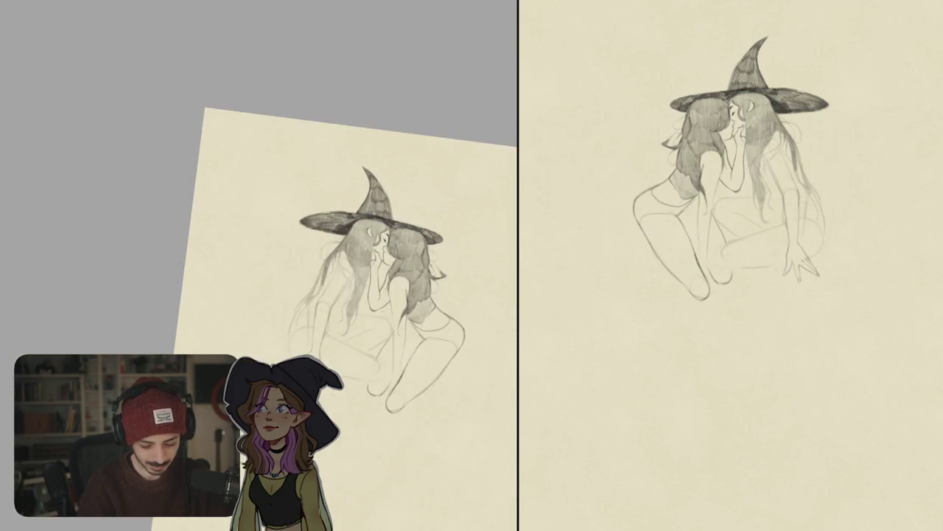
Add a light line by the hand and rotate the fingers on the knee to a better angle.
drag(545, 370, 360, 352)
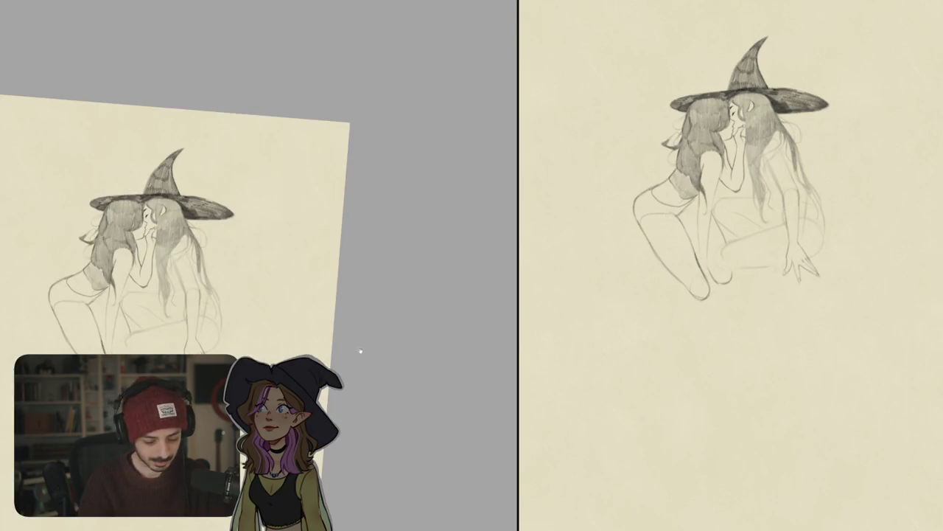
scroll(361, 351, up, 5)
drag(325, 361, 296, 300)
drag(250, 266, 295, 318)
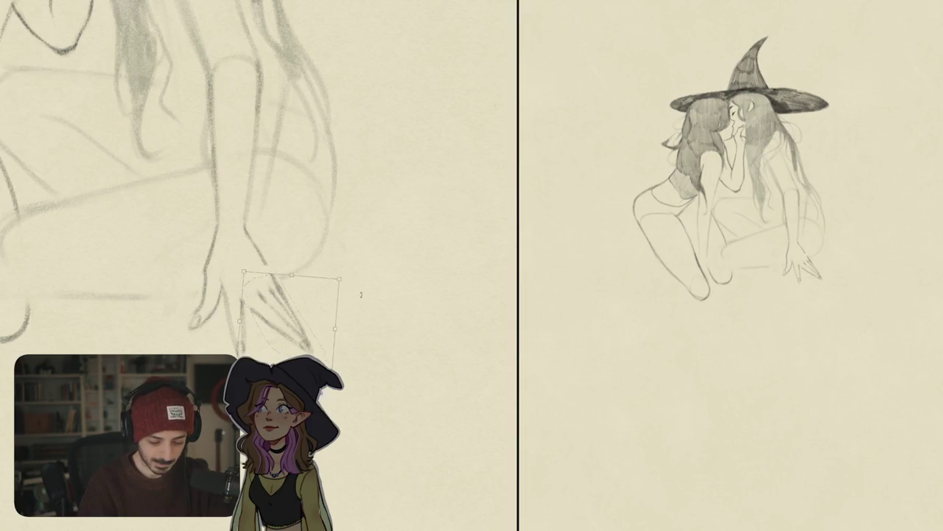
key(Return)
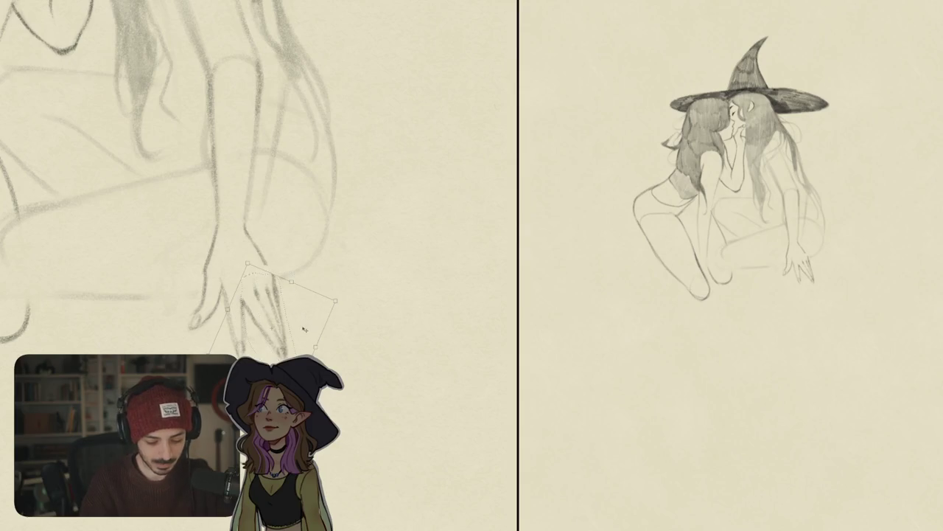
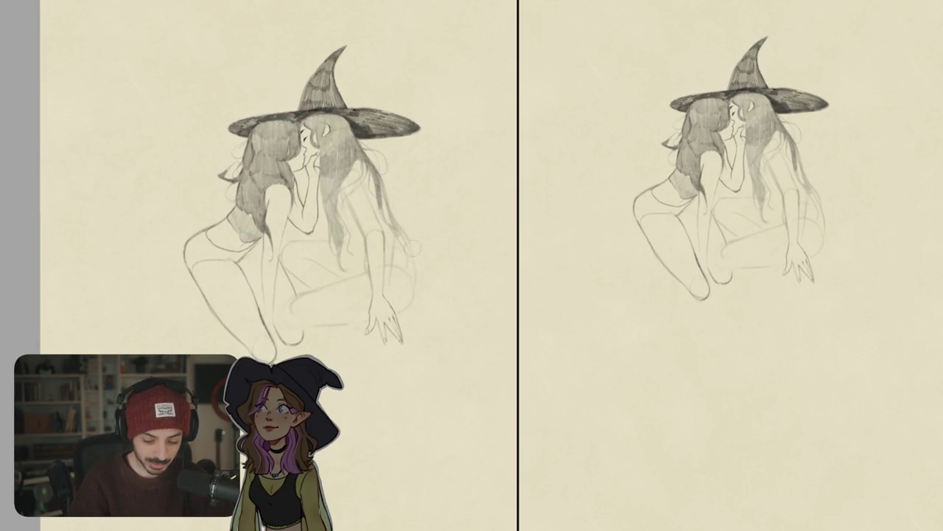
Sketch the right witch's lower shin and knee lines with the pencil.
scroll(407, 237, up, 2)
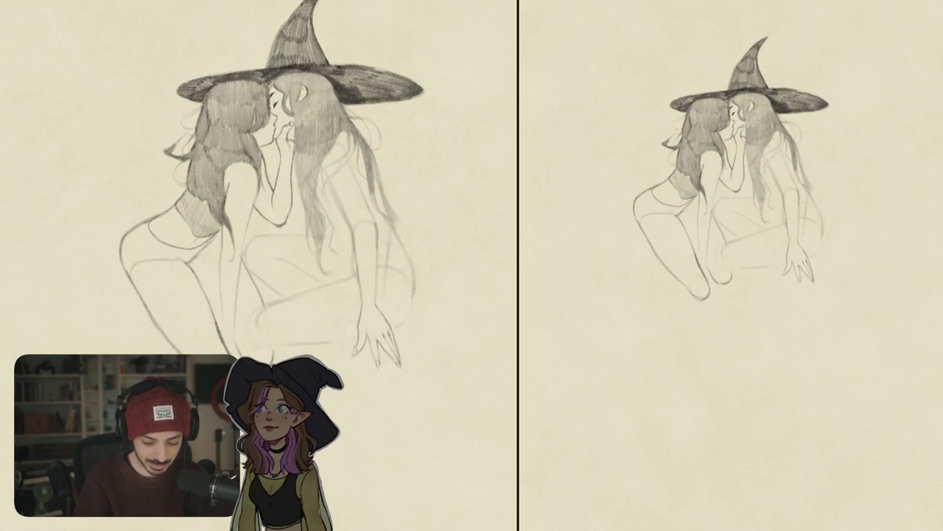
drag(394, 328, 445, 288)
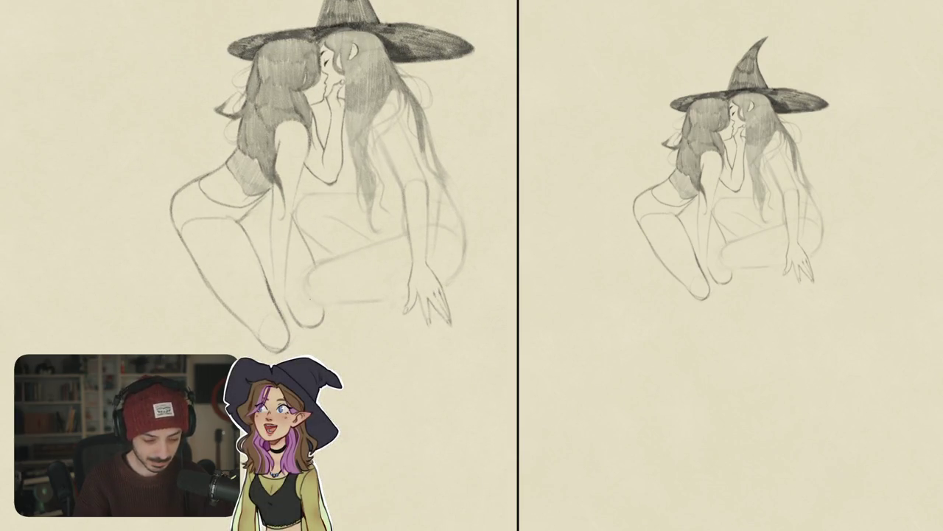
drag(332, 176, 354, 193)
drag(333, 343, 364, 402)
drag(332, 298, 369, 345)
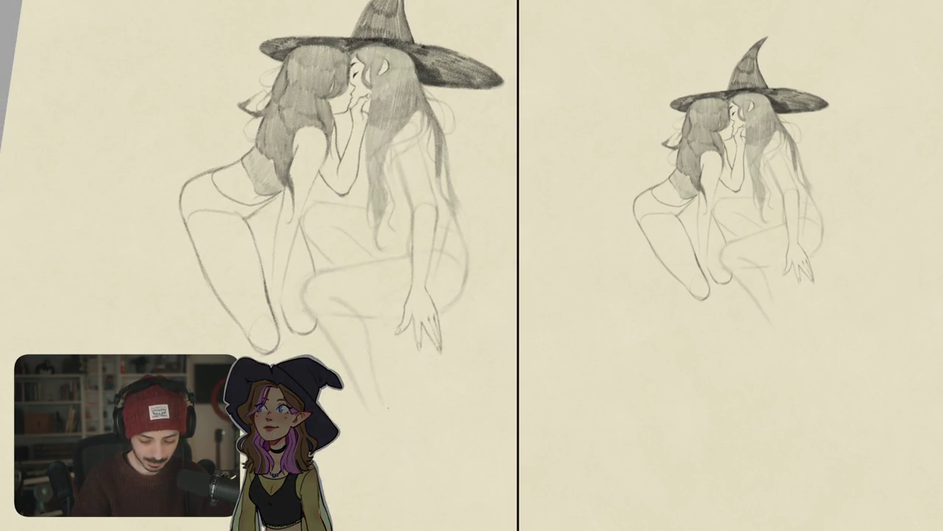
Outline the bare foot's toes below the shin, then view the whole page.
drag(331, 221, 307, 177)
mouse_move(333, 363)
mouse_down()
mouse_move(340, 316)
mouse_move(346, 384)
mouse_up()
drag(359, 308, 374, 335)
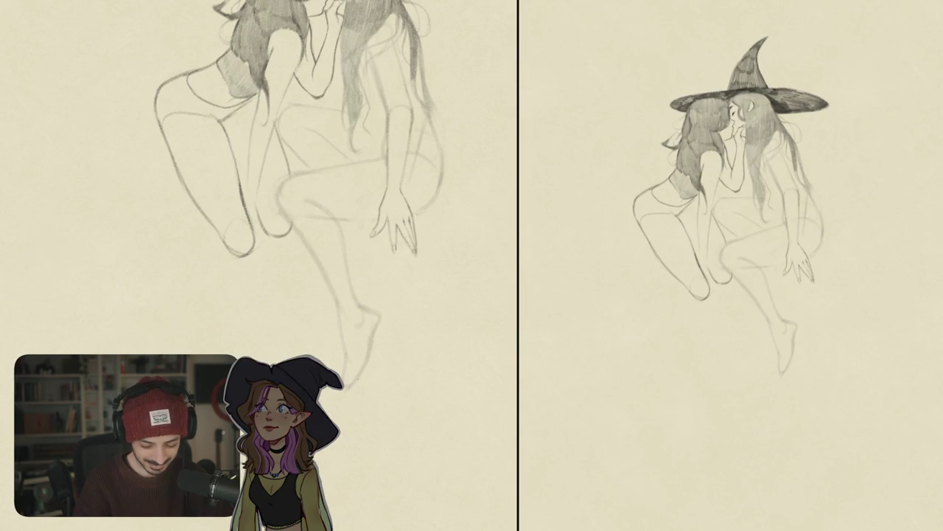
key(ctrl+0)
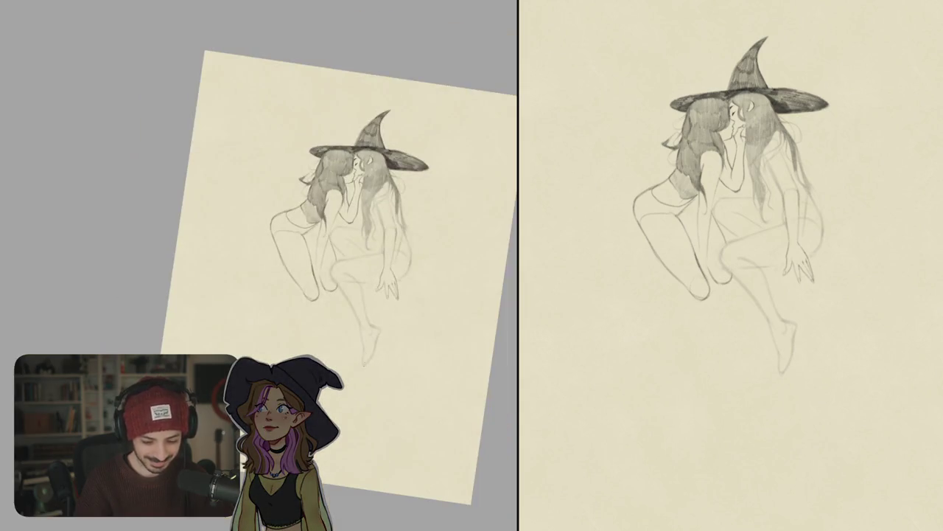
Lasso the right witch's lower leg and foot and put them under a Free Transform box.
scroll(374, 302, up, 5)
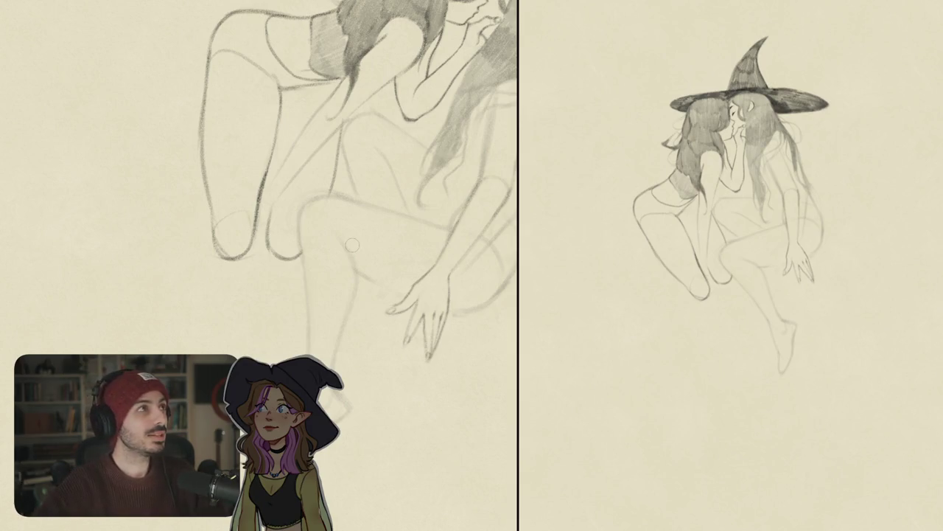
mouse_move(351, 245)
mouse_down()
mouse_move(333, 189)
mouse_move(380, 149)
mouse_up()
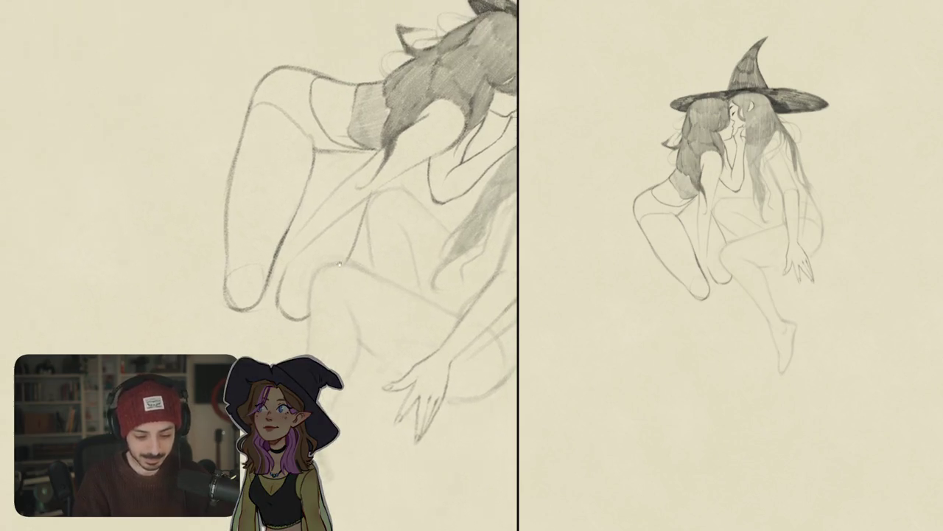
key(ctrl+0)
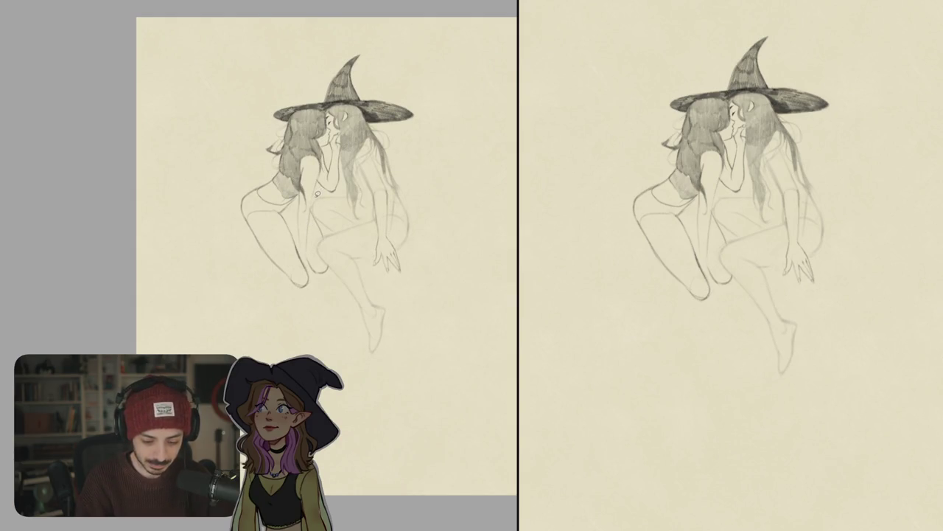
mouse_move(353, 331)
mouse_down()
mouse_move(359, 364)
mouse_move(405, 318)
mouse_up()
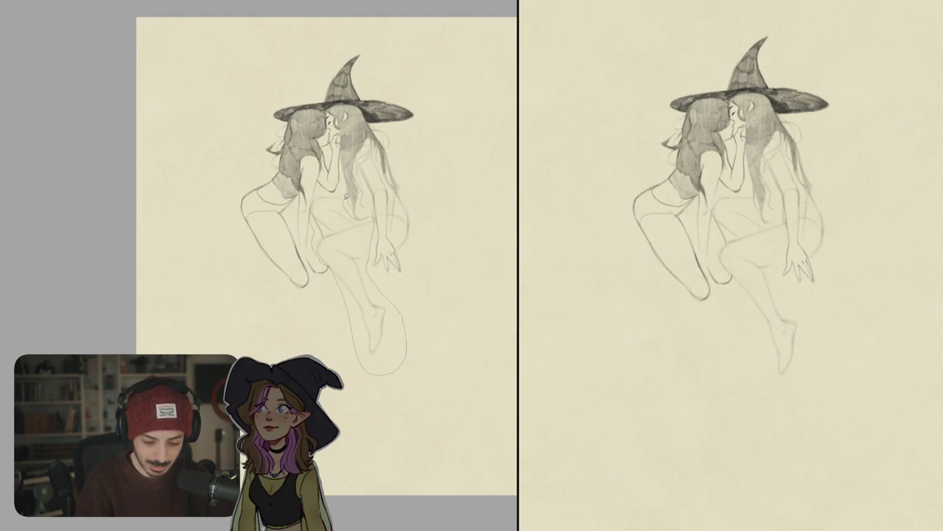
scroll(335, 193, up, 3)
key(ctrl+t)
Scale the lassoed lower leg and foot down slightly and confirm.
drag(460, 191, 453, 200)
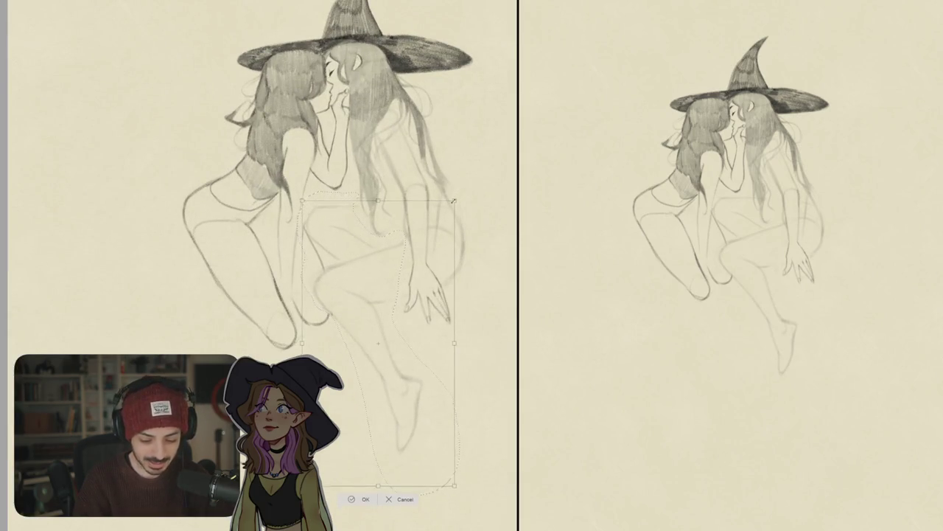
click(361, 497)
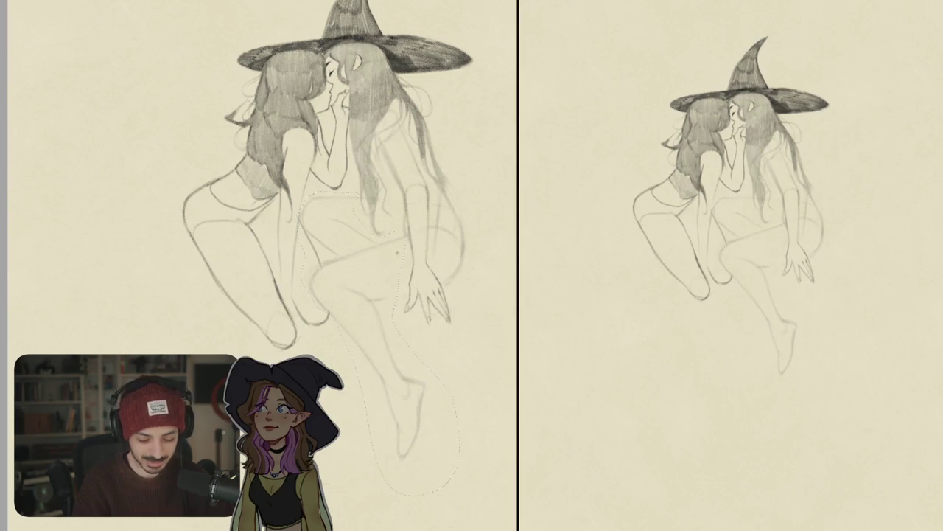
scroll(300, 214, up, 1)
scroll(302, 215, up, 1)
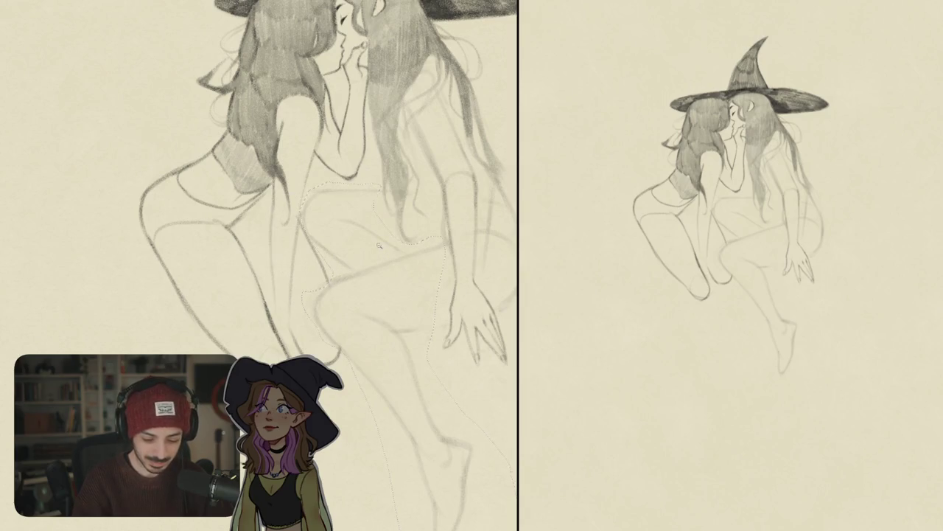
scroll(351, 231, down, 5)
Rotate the lower leg and foot to a new angle and commit the transform.
key(ctrl+t)
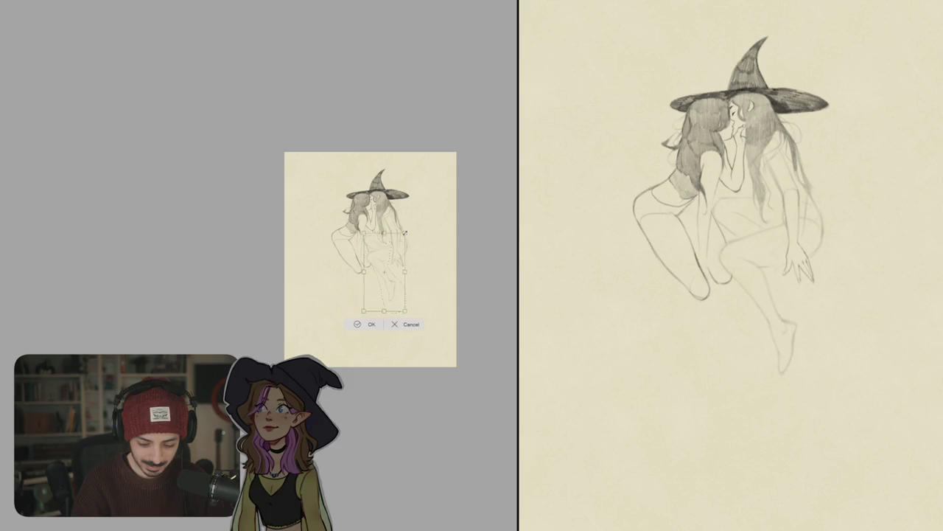
drag(405, 231, 397, 261)
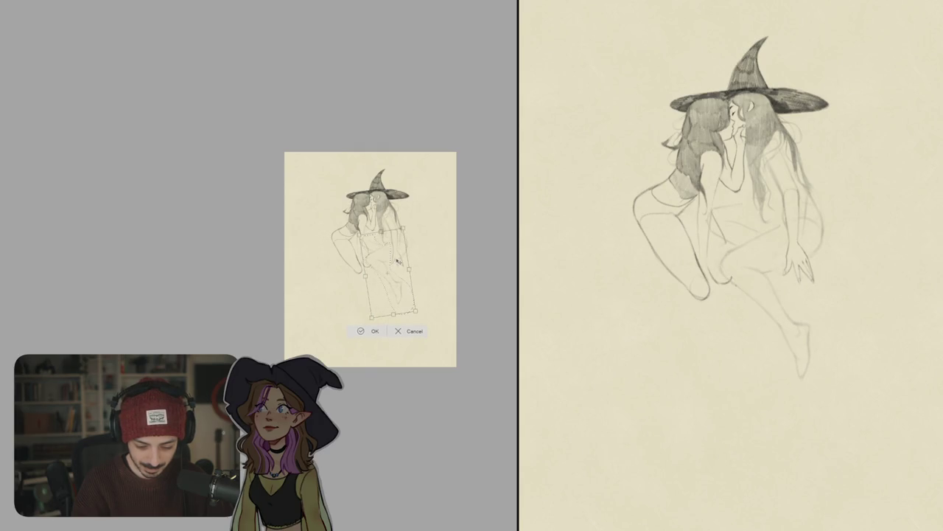
key(Return)
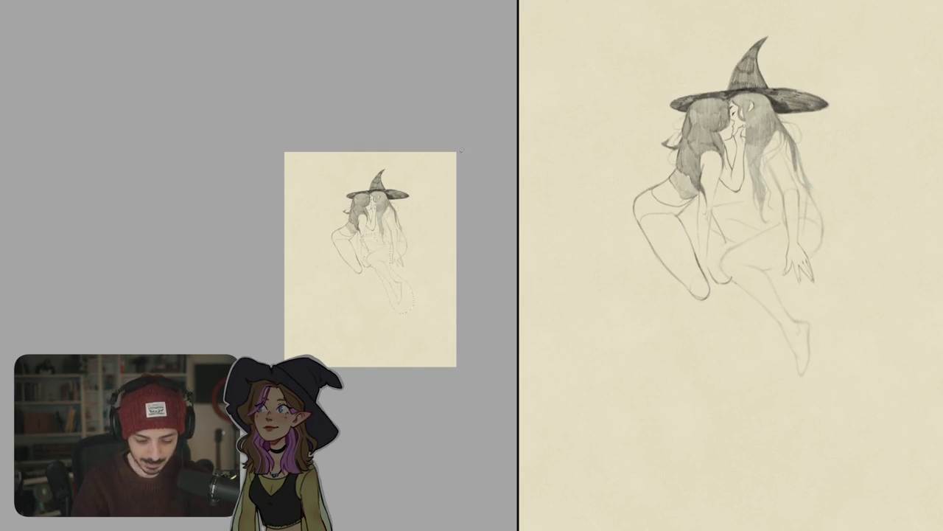
Redraw the right witch's shin line cleanly after the reshaping.
scroll(315, 229, up, 5)
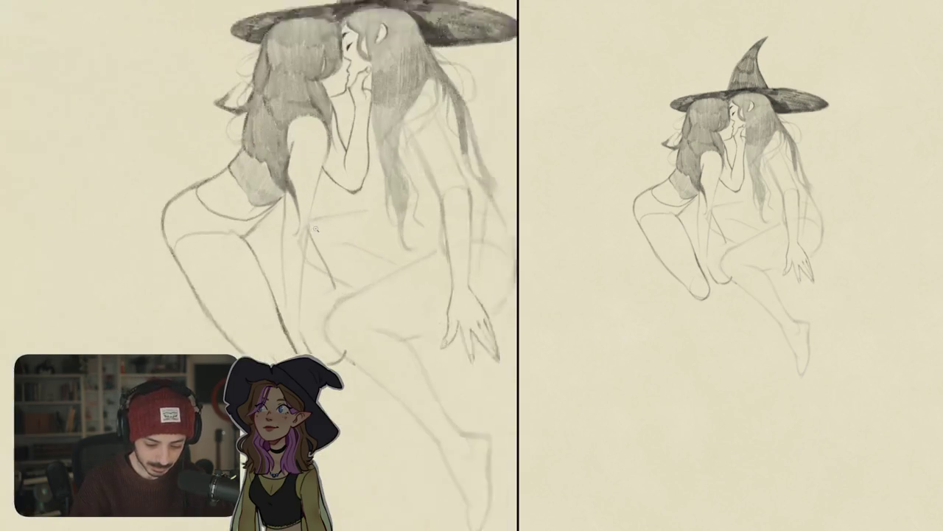
scroll(316, 229, up, 2)
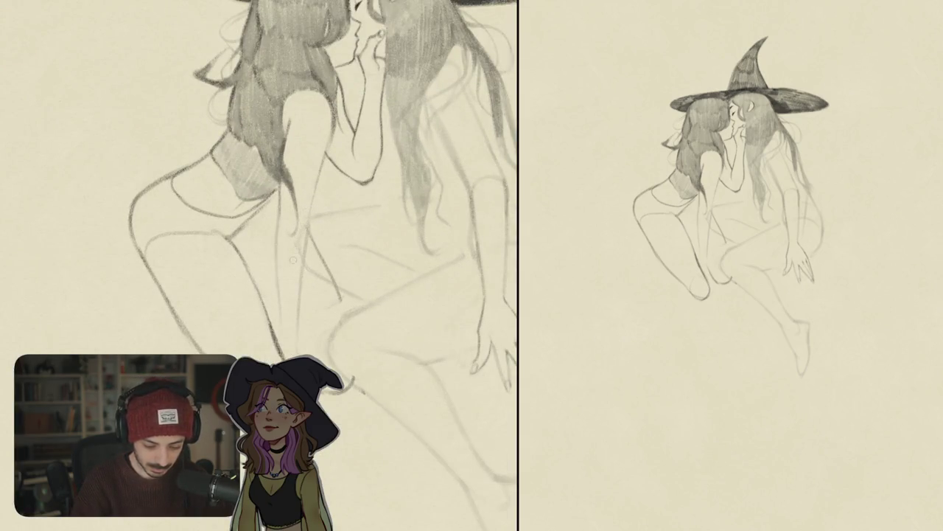
scroll(322, 181, down, 2)
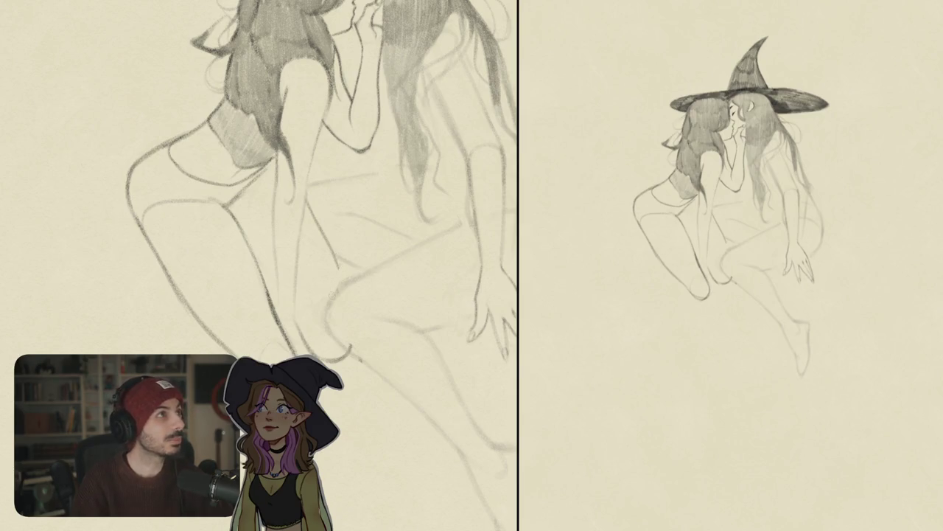
scroll(380, 252, up, 2)
scroll(357, 288, up, 1)
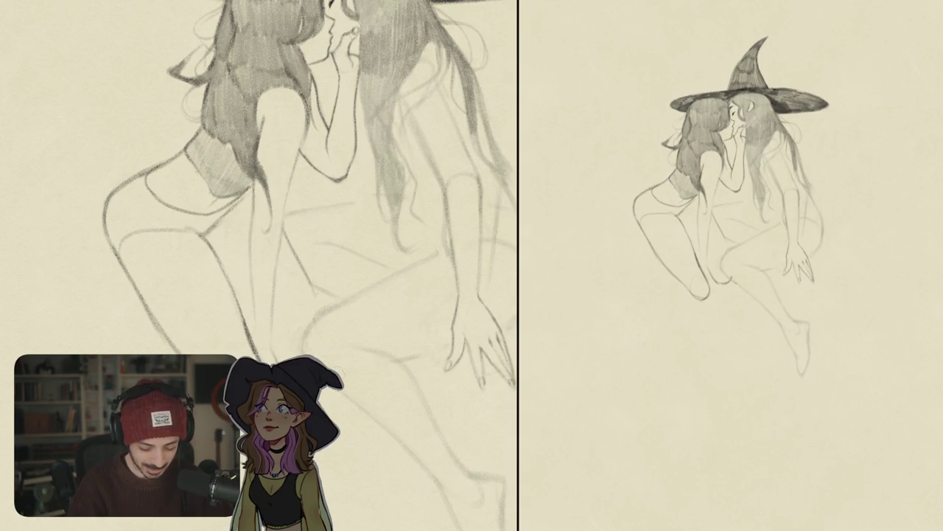
scroll(315, 308, down, 2)
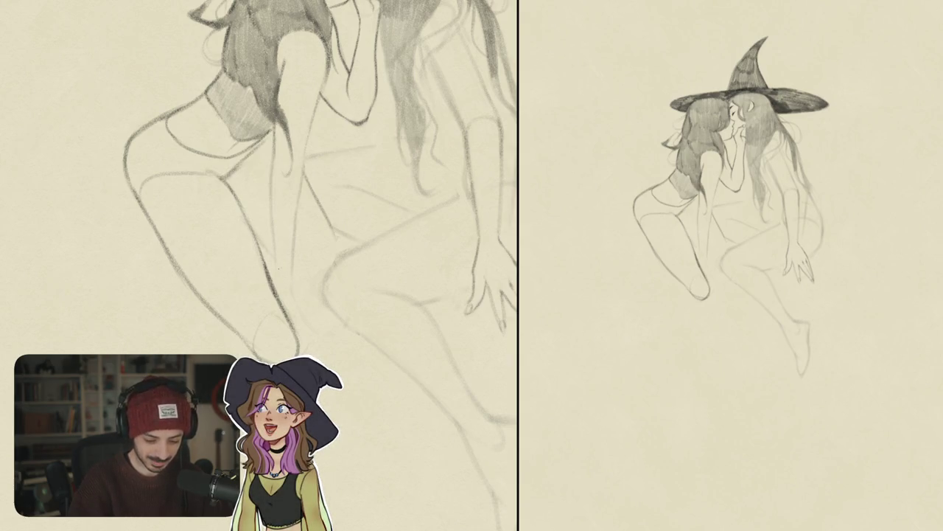
mouse_move(273, 258)
mouse_down()
mouse_move(321, 324)
mouse_move(343, 329)
mouse_up()
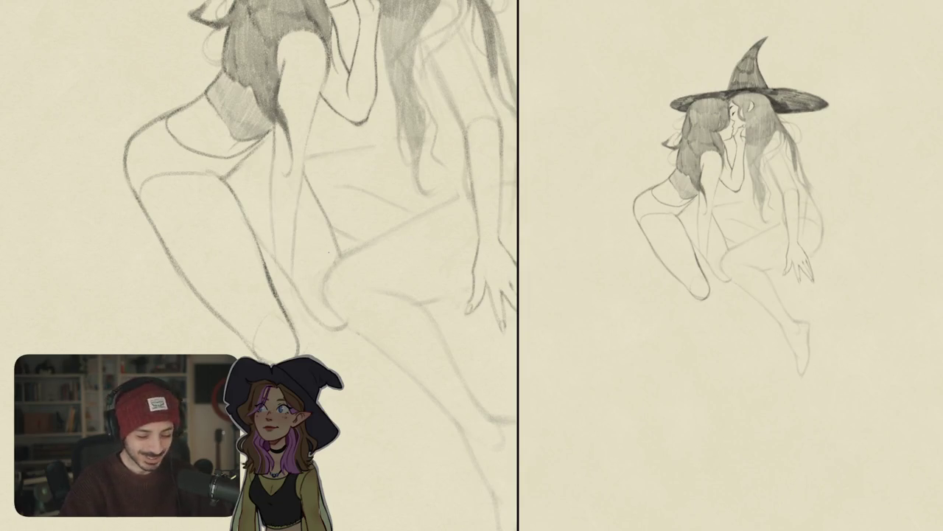
Add a short dark pencil accent near the witches' hair.
scroll(372, 253, up, 2)
scroll(372, 254, up, 2)
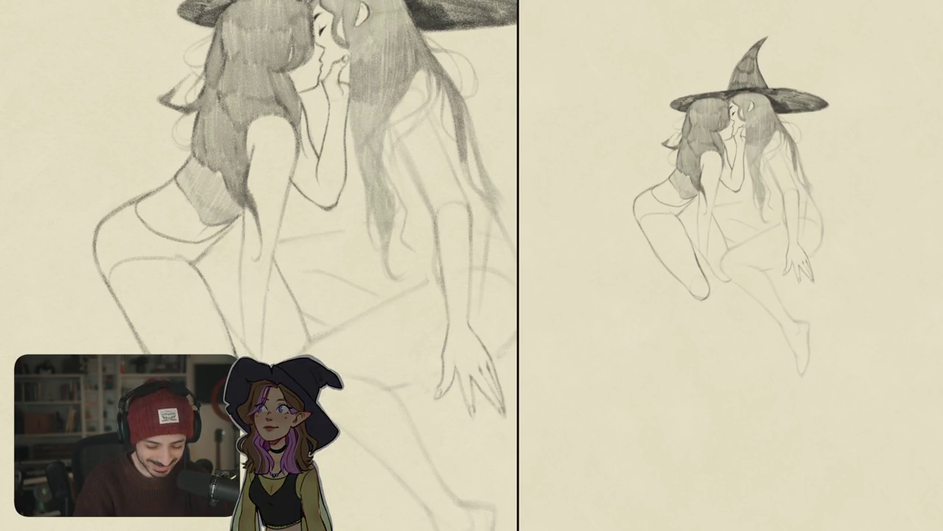
scroll(368, 188, down, 5)
scroll(368, 188, up, 3)
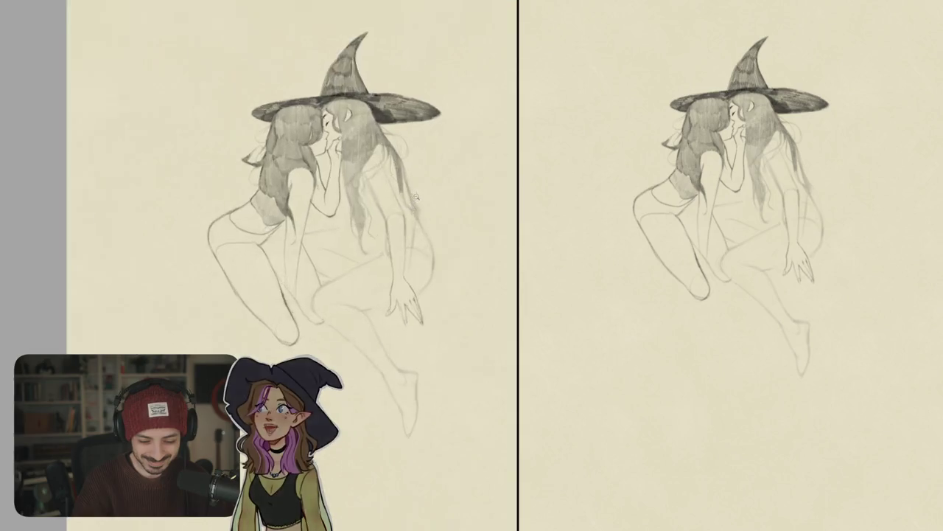
scroll(368, 188, up, 3)
drag(368, 188, 348, 179)
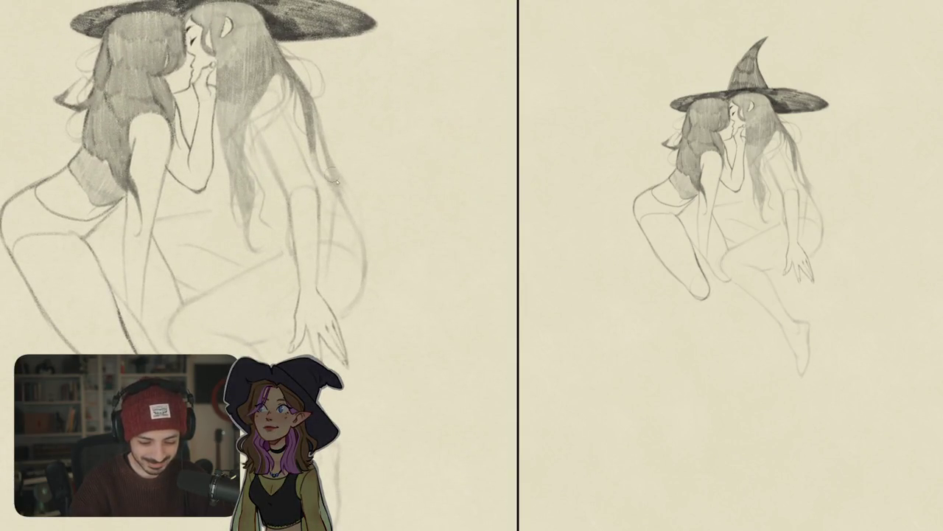
mouse_move(342, 169)
mouse_down()
mouse_move(331, 203)
mouse_move(366, 282)
mouse_up()
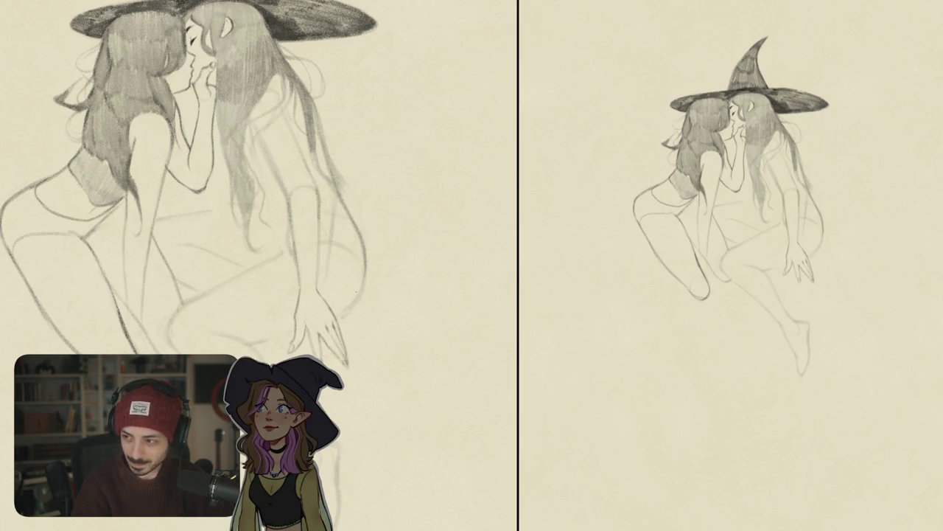
scroll(195, 199, down, 3)
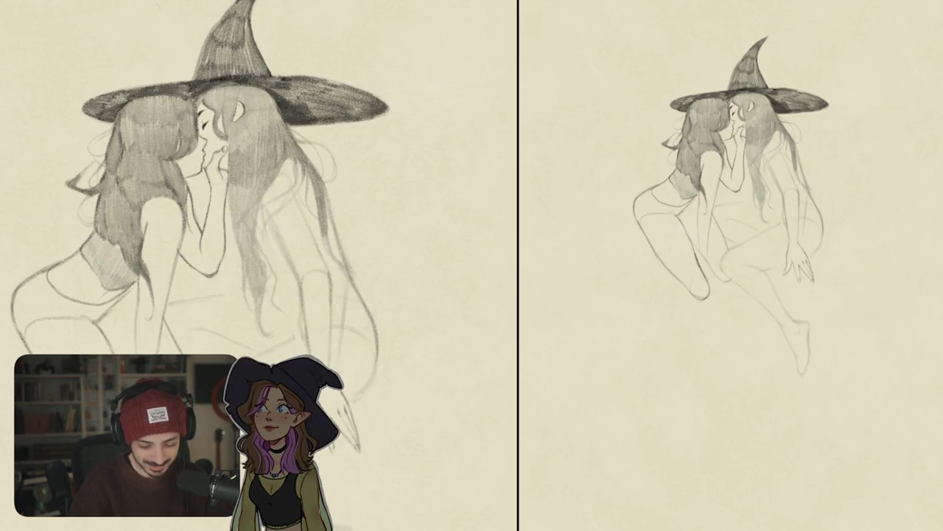
Draw several flowing strands in the right witch's long hair and darken them.
drag(355, 274, 382, 332)
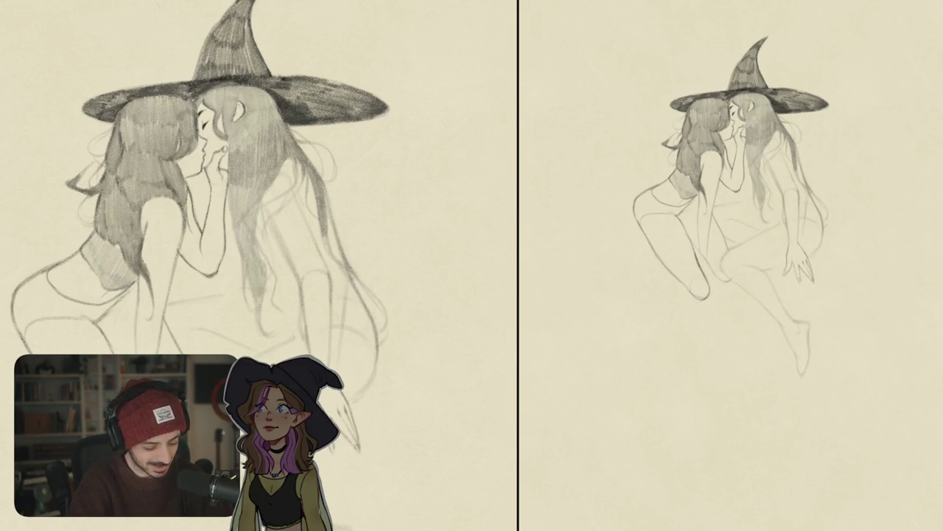
scroll(206, 199, left, 2)
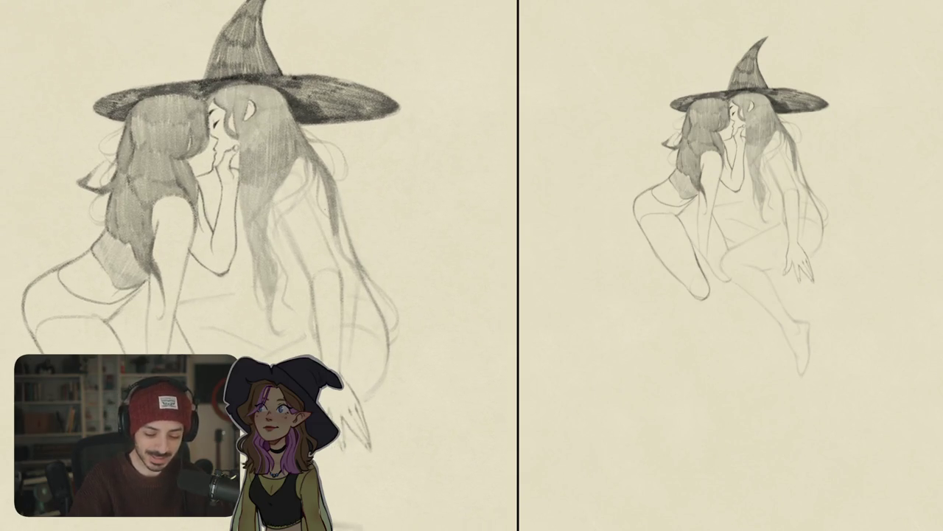
drag(333, 226, 349, 260)
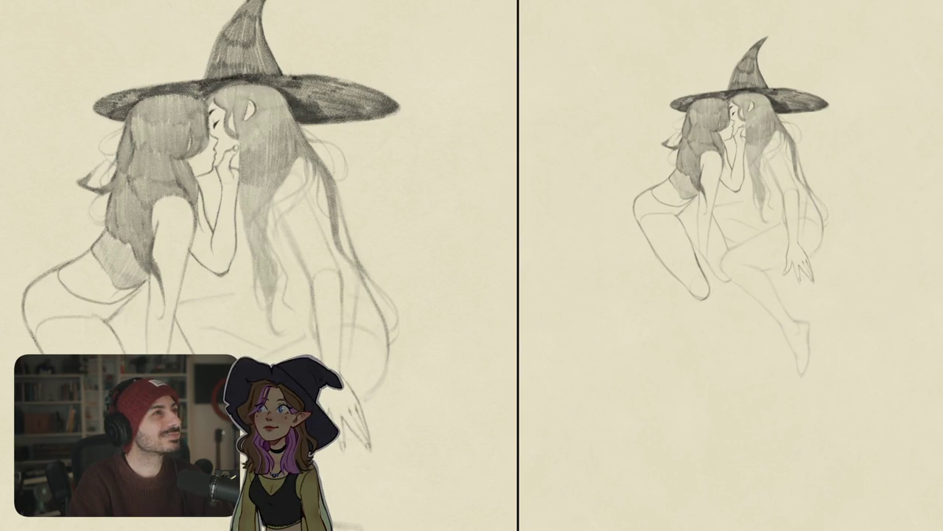
drag(383, 221, 437, 326)
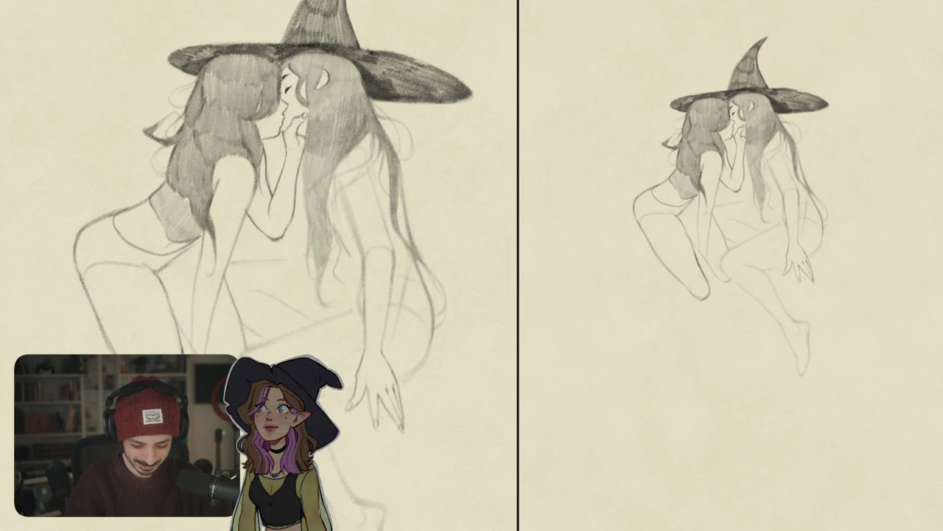
drag(339, 228, 345, 295)
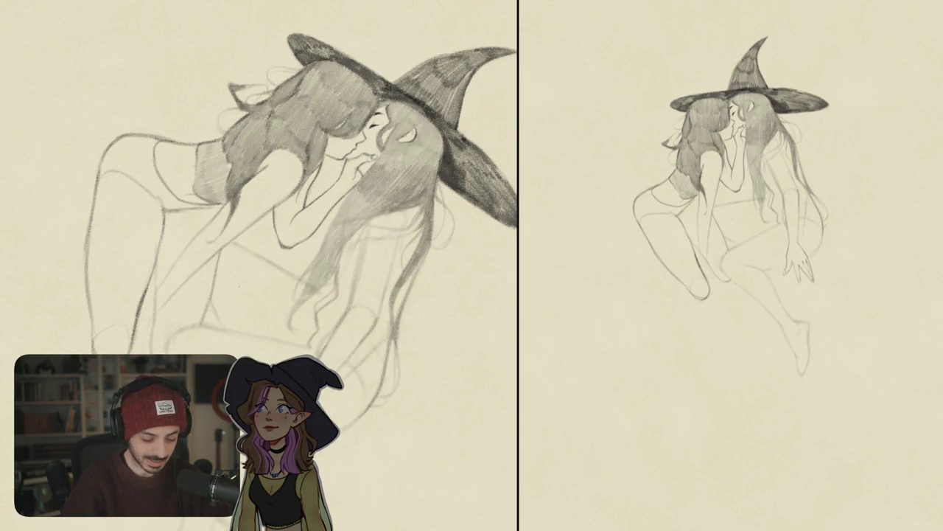
Darken strands along the hair's edge beside the arm and add a small arm mark.
drag(230, 271, 268, 333)
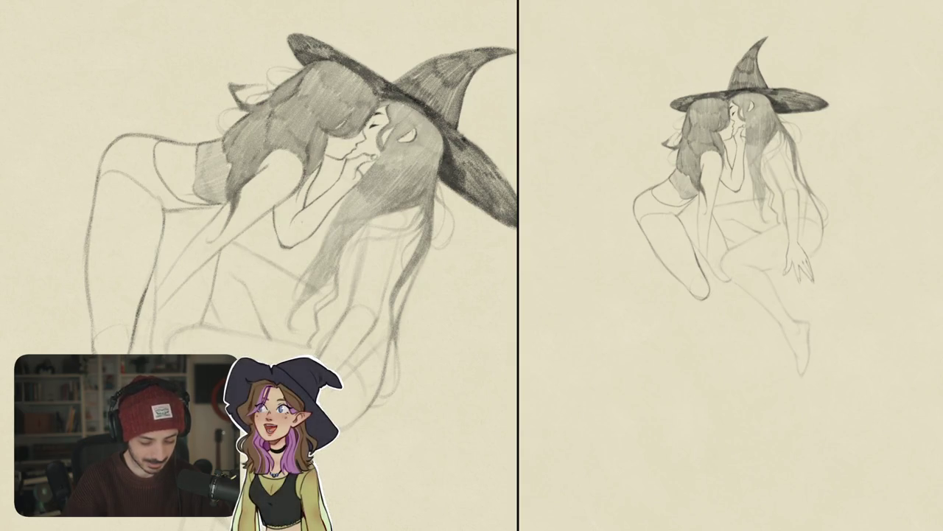
drag(332, 221, 359, 177)
mouse_move(435, 283)
mouse_down()
mouse_move(383, 222)
mouse_move(377, 305)
mouse_up()
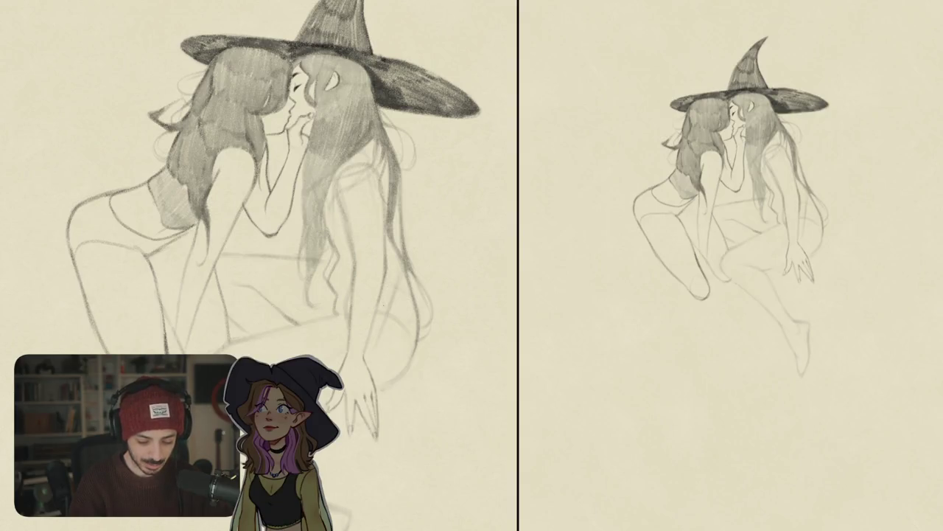
drag(381, 227, 382, 297)
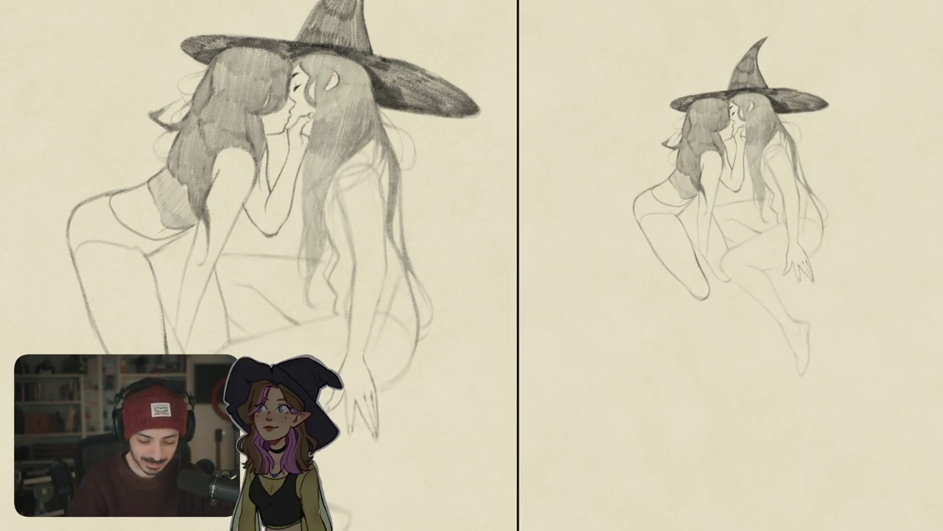
drag(386, 245, 379, 311)
key(ctrl+z)
mouse_move(388, 273)
mouse_down()
mouse_move(364, 374)
mouse_move(346, 369)
mouse_up()
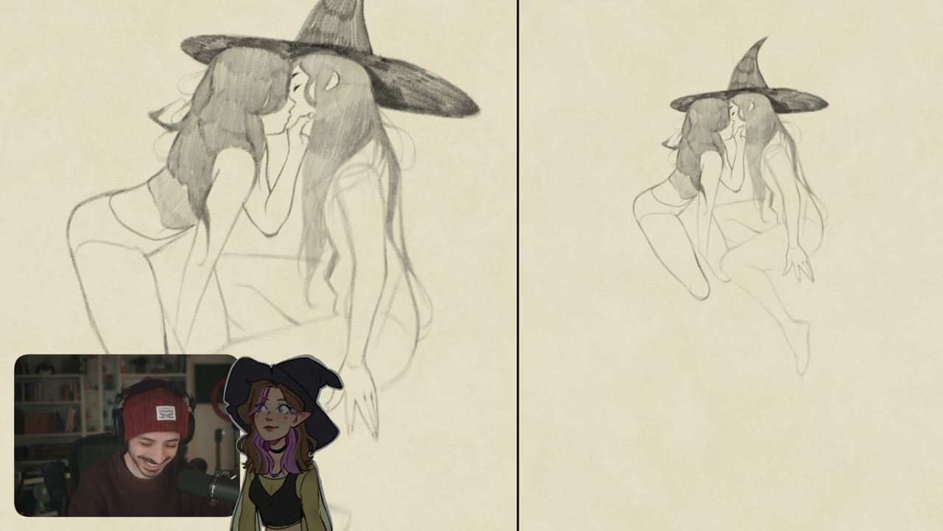
drag(336, 196, 333, 252)
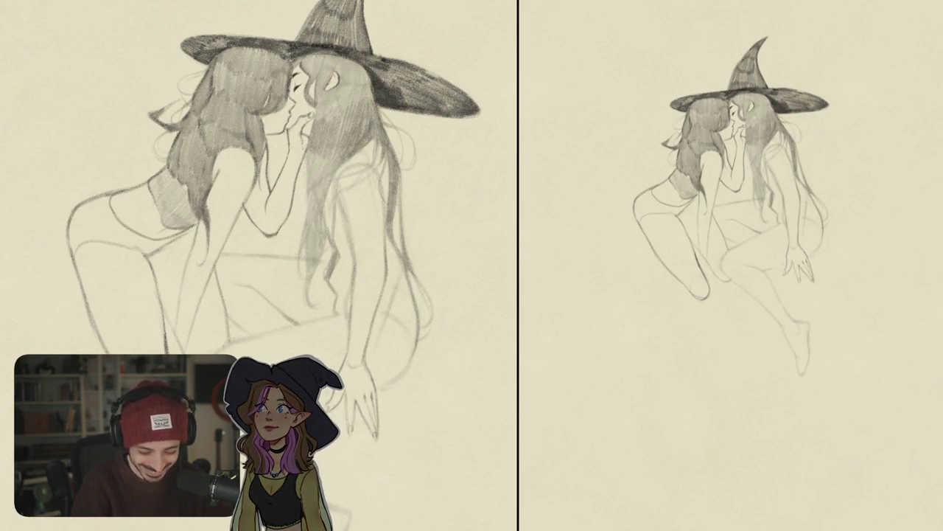
scroll(258, 250, down, 2)
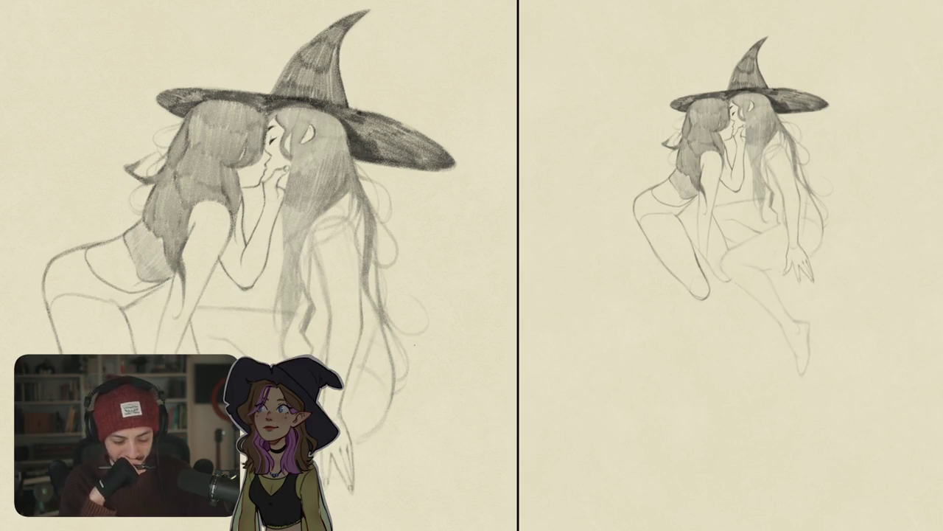
drag(415, 342, 499, 321)
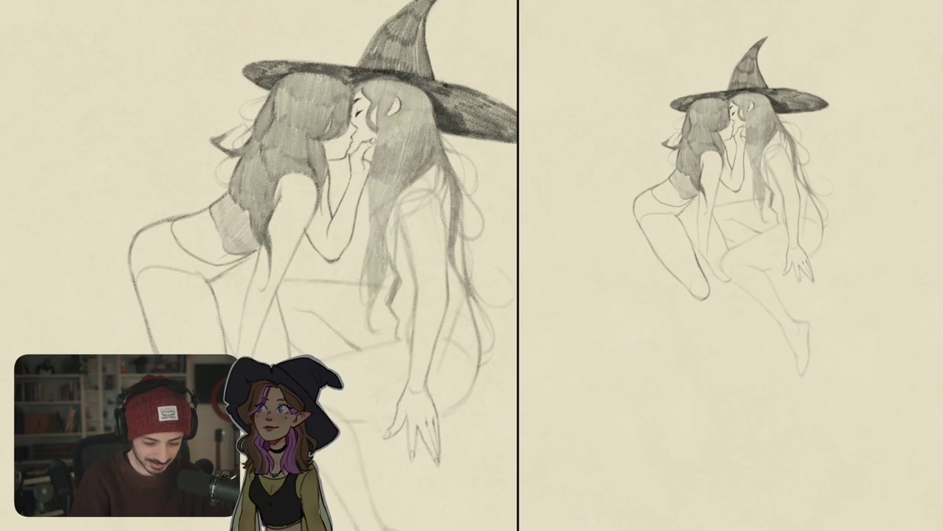
drag(277, 190, 277, 212)
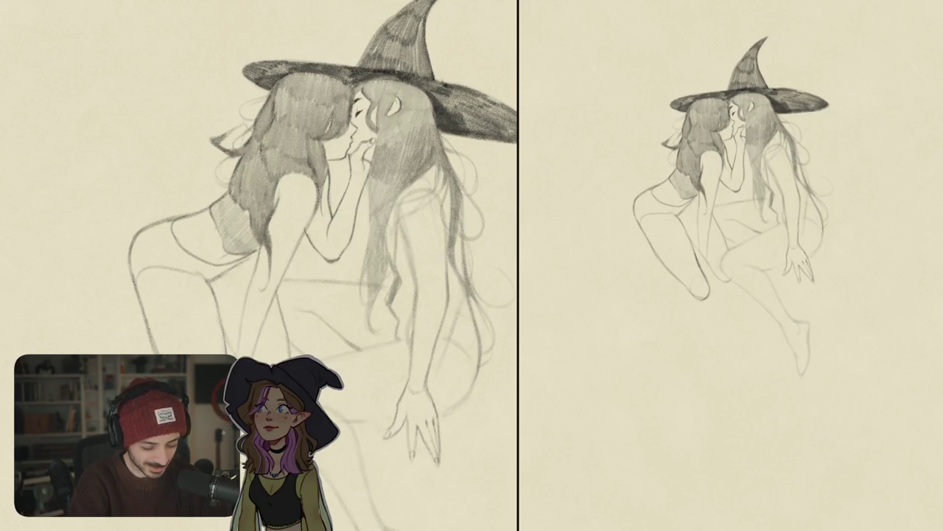
Redraw the dangling leg's knee outline, undoing and erasing the failed strokes.
scroll(312, 233, down, 2)
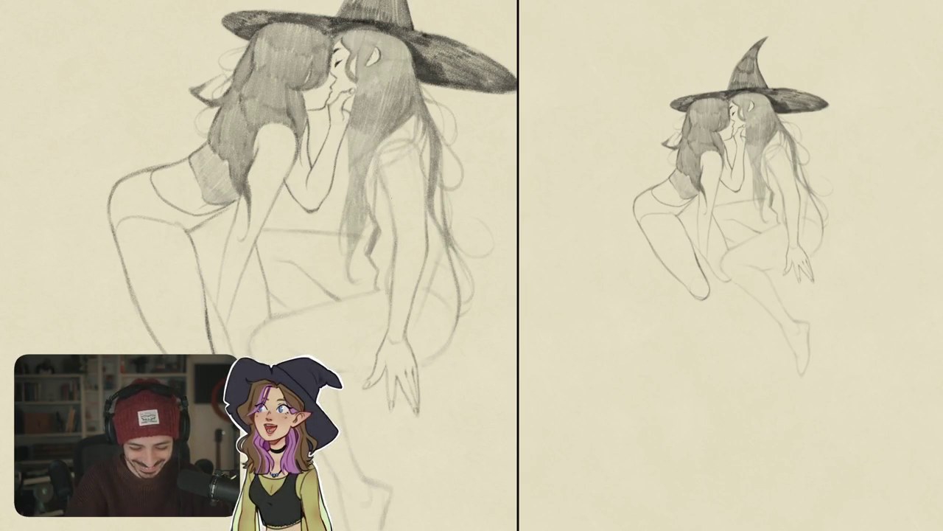
scroll(259, 265, down, 3)
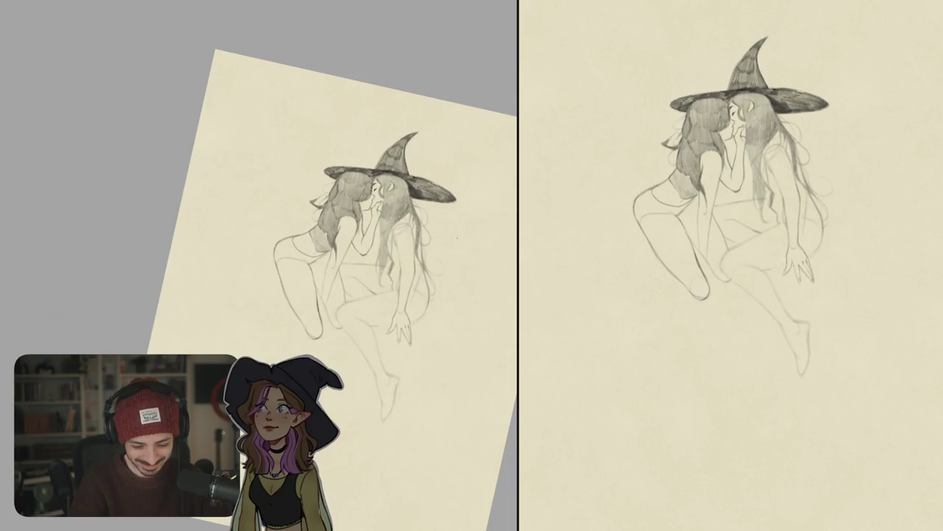
scroll(410, 341, up, 3)
scroll(411, 341, up, 3)
scroll(411, 341, down, 1)
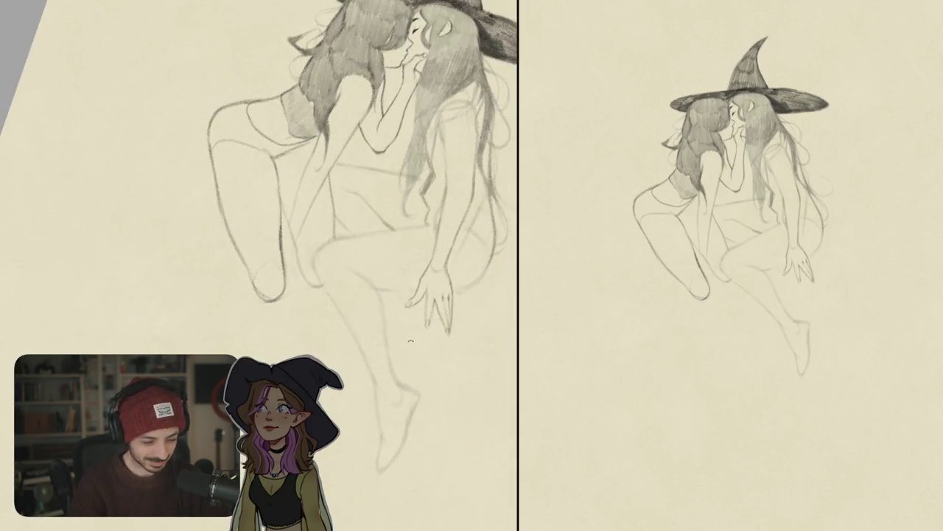
mouse_move(316, 290)
mouse_down()
mouse_move(320, 252)
mouse_move(341, 252)
mouse_move(337, 268)
mouse_up()
key(ctrl+z)
drag(336, 248, 342, 276)
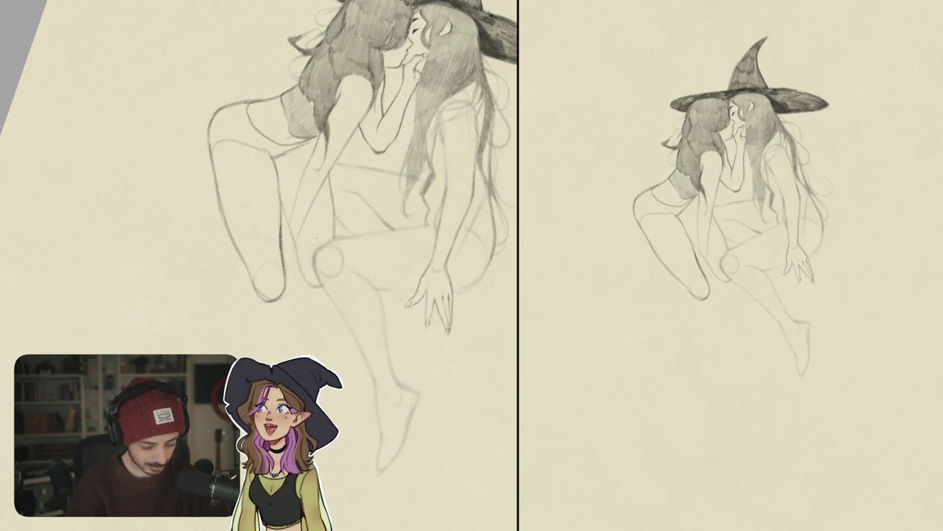
scroll(332, 260, up, 1)
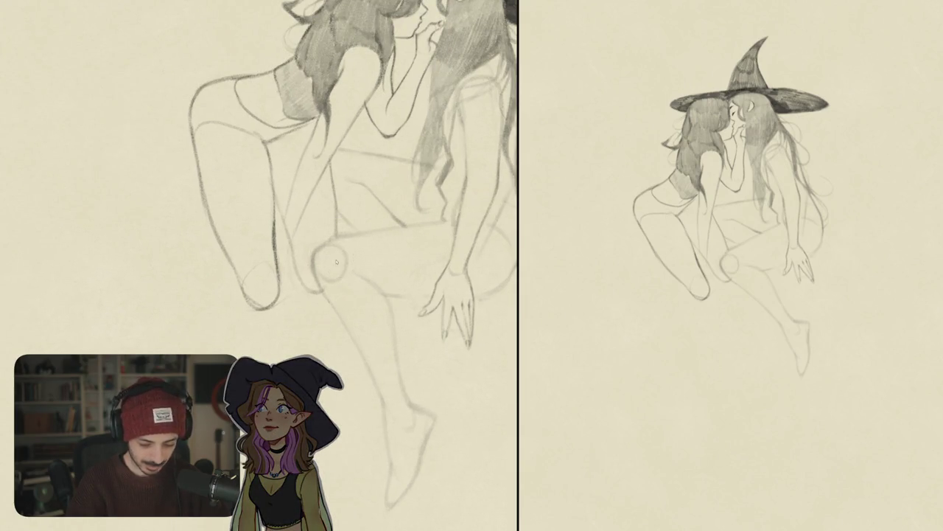
mouse_move(316, 274)
mouse_down()
mouse_move(302, 243)
mouse_move(327, 280)
mouse_up()
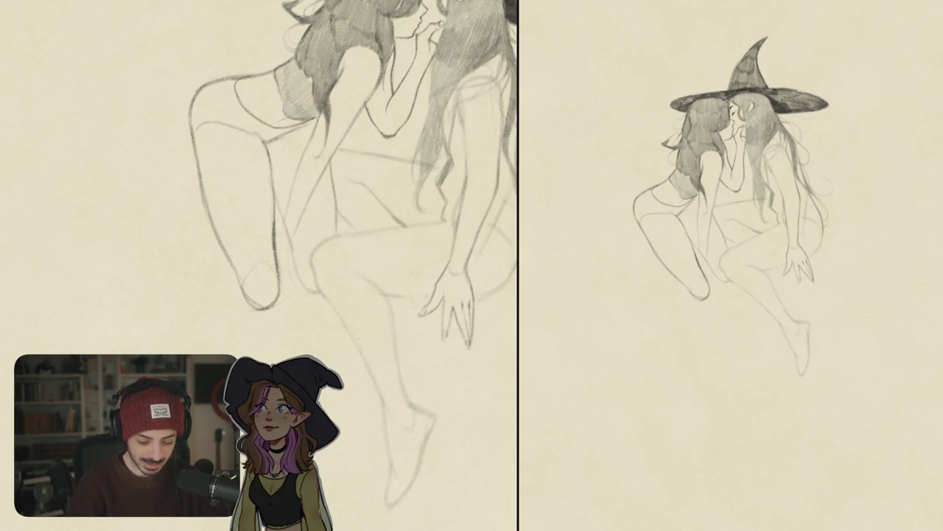
Darken the dangling leg's contour, mirroring the view to check proportions.
scroll(346, 221, down, 3)
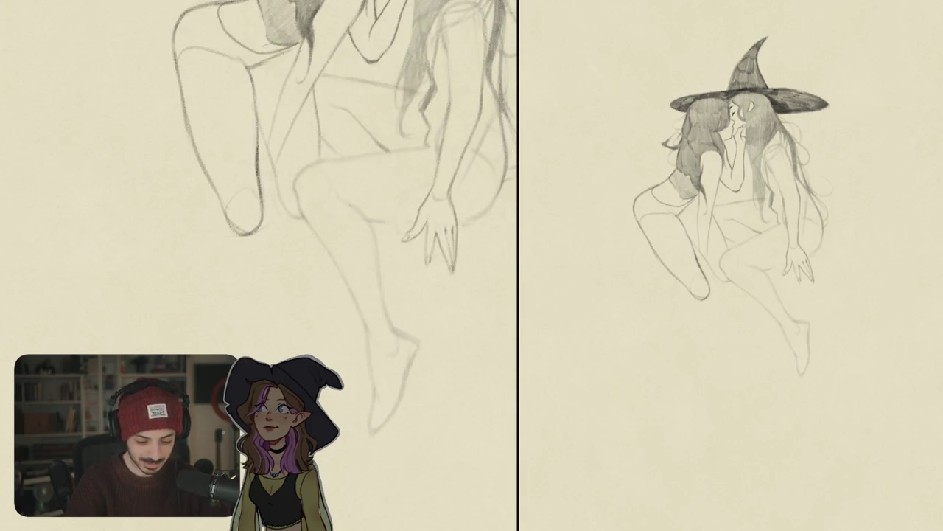
drag(344, 200, 364, 215)
key(ctrl+z)
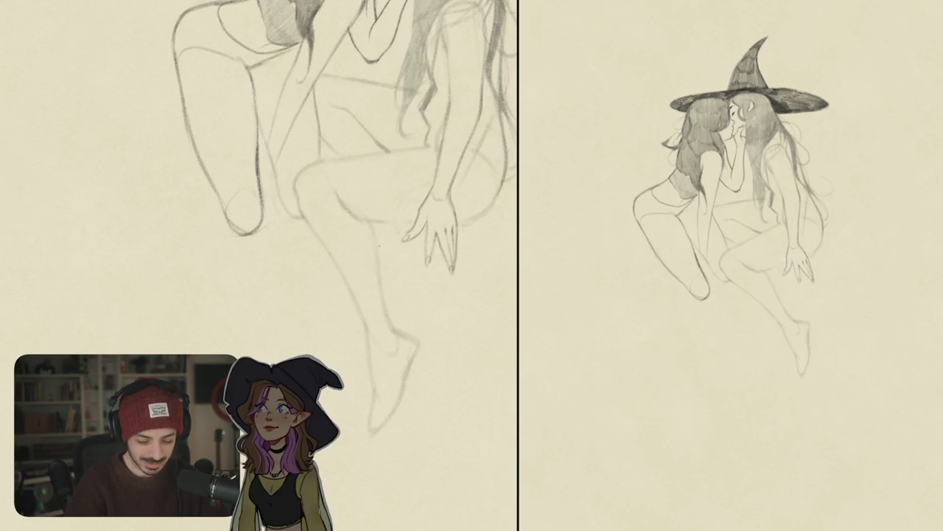
mouse_move(348, 212)
mouse_down()
mouse_move(364, 231)
mouse_move(392, 326)
mouse_up()
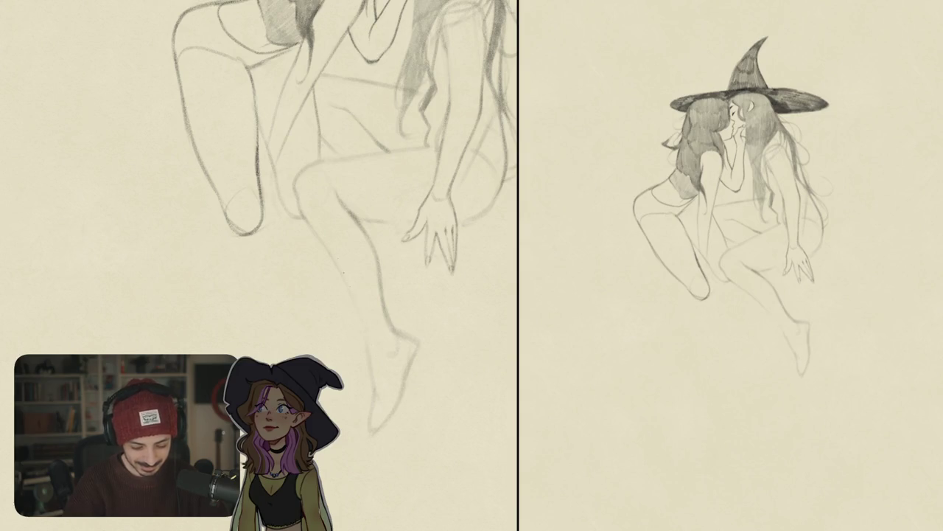
drag(330, 262, 357, 305)
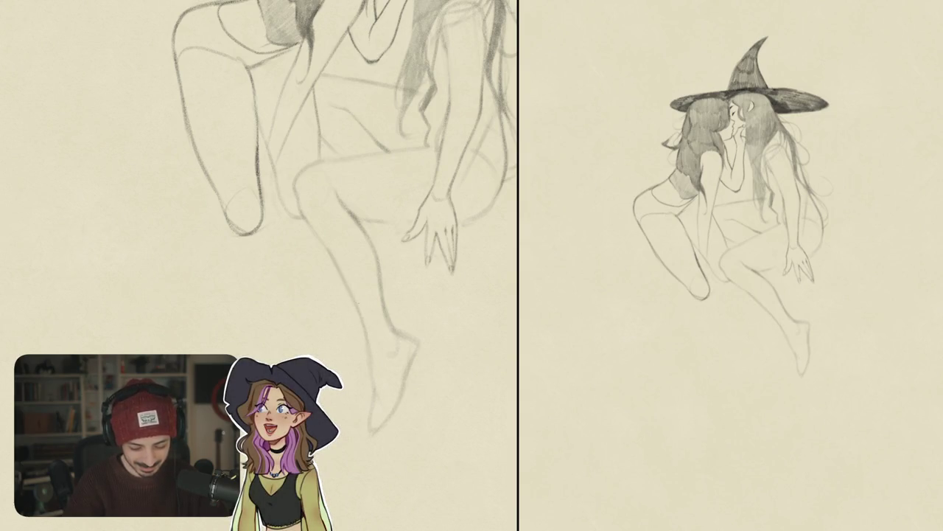
key(m)
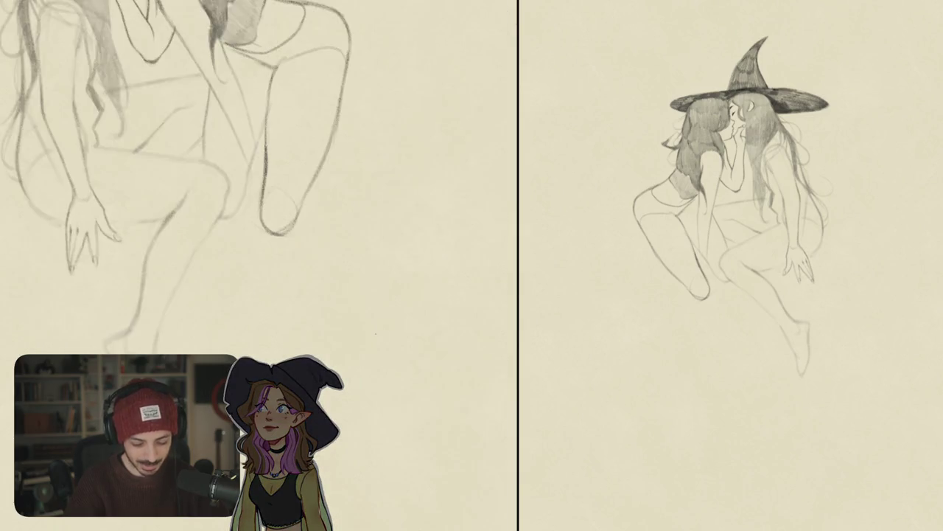
mouse_move(357, 174)
mouse_down()
mouse_move(331, 189)
mouse_move(301, 283)
mouse_up()
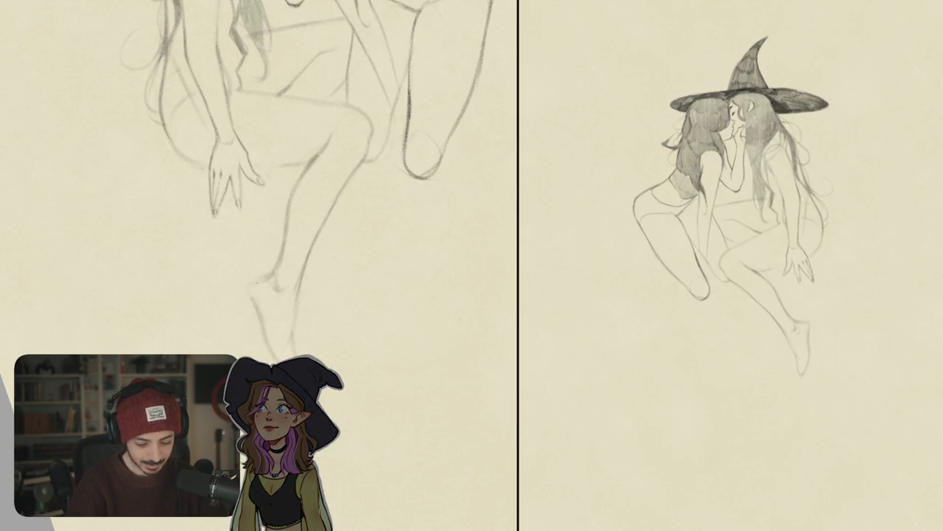
Sketch the bare foot's heel and sole extending down toward the toes.
scroll(277, 274, up, 2)
mouse_move(280, 252)
mouse_down()
mouse_move(226, 285)
mouse_move(246, 347)
mouse_move(251, 282)
mouse_up()
scroll(280, 341, down, 1)
scroll(280, 341, down, 2)
drag(257, 316, 280, 357)
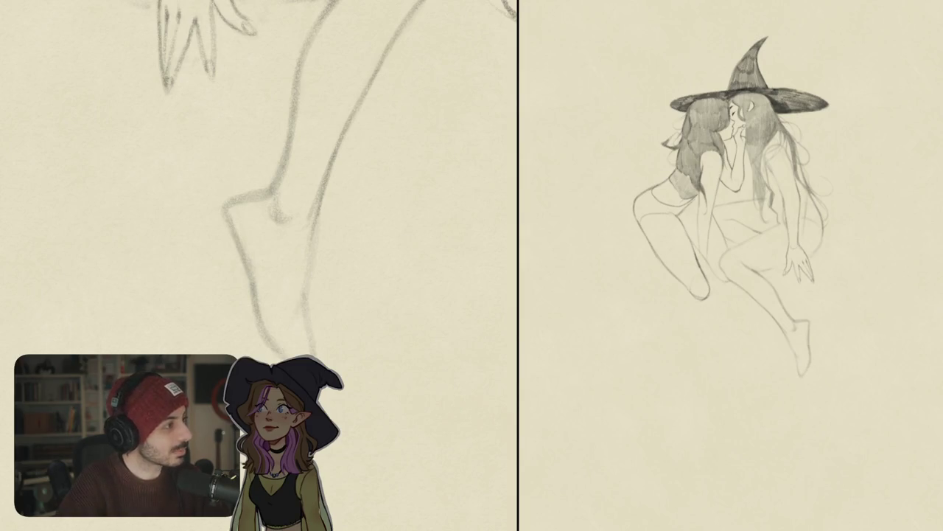
scroll(318, 272, down, 3)
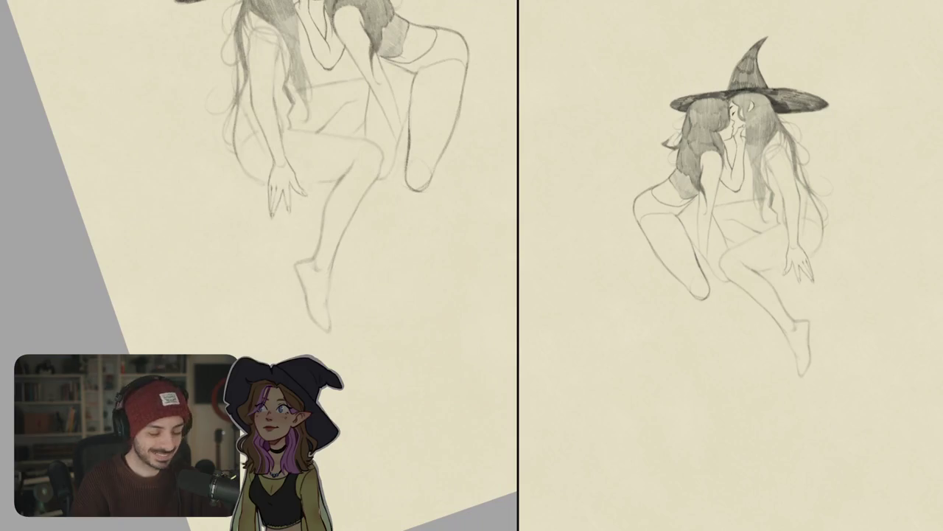
scroll(318, 270, up, 3)
mouse_move(324, 280)
mouse_down()
mouse_move(353, 324)
mouse_move(317, 310)
mouse_up()
scroll(363, 335, down, 2)
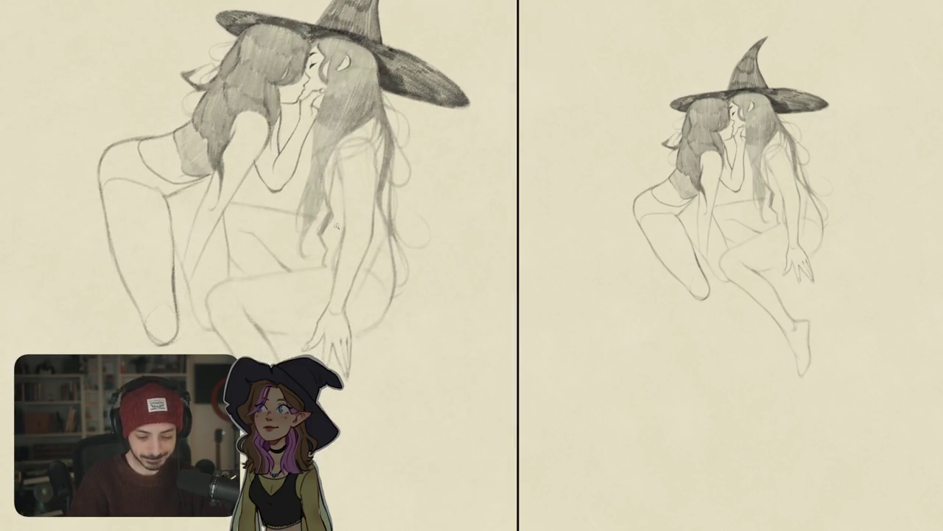
scroll(317, 310, up, 5)
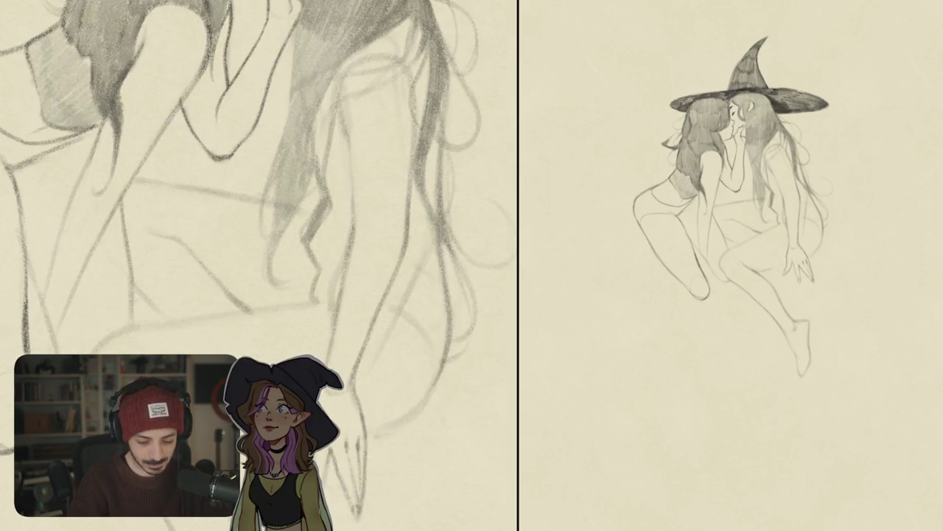
drag(321, 165, 317, 246)
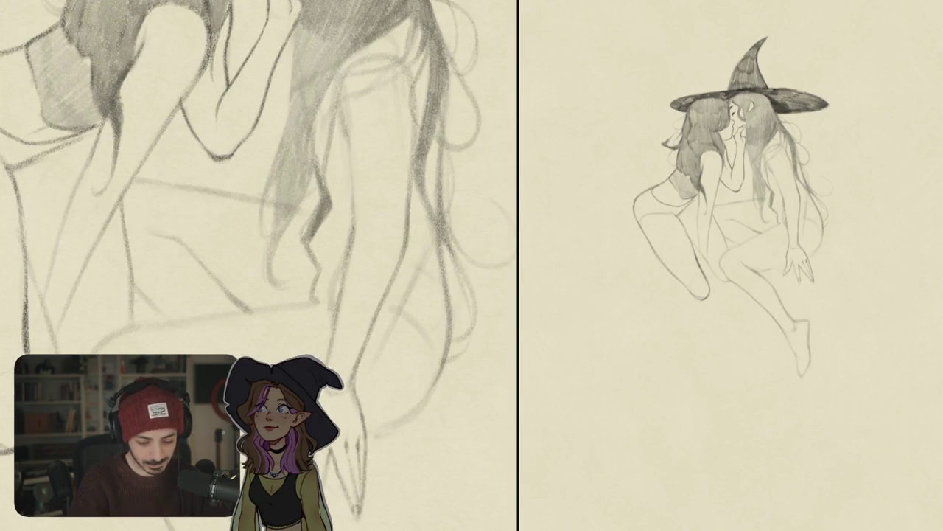
scroll(317, 246, down, 2)
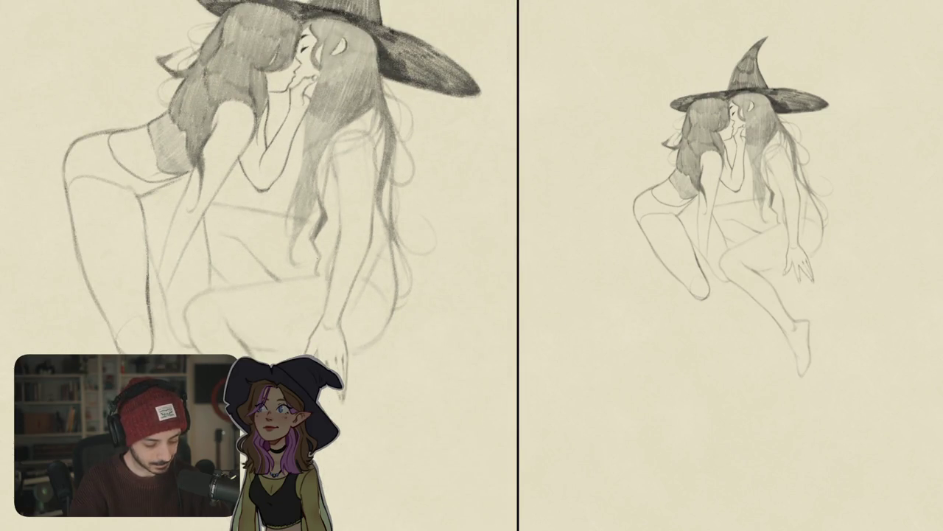
drag(316, 221, 295, 192)
mouse_move(413, 309)
mouse_down()
mouse_move(443, 293)
mouse_move(360, 254)
mouse_up()
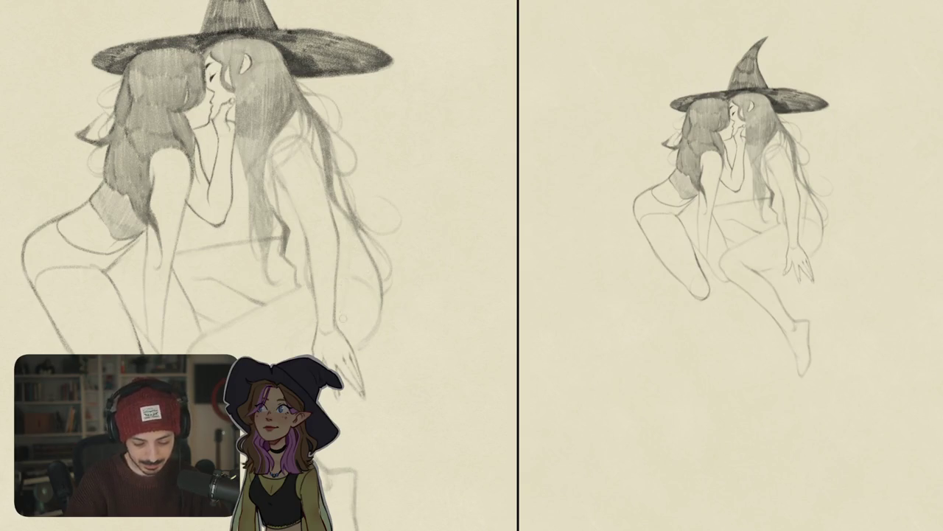
drag(359, 291, 371, 199)
key(ctrl+z)
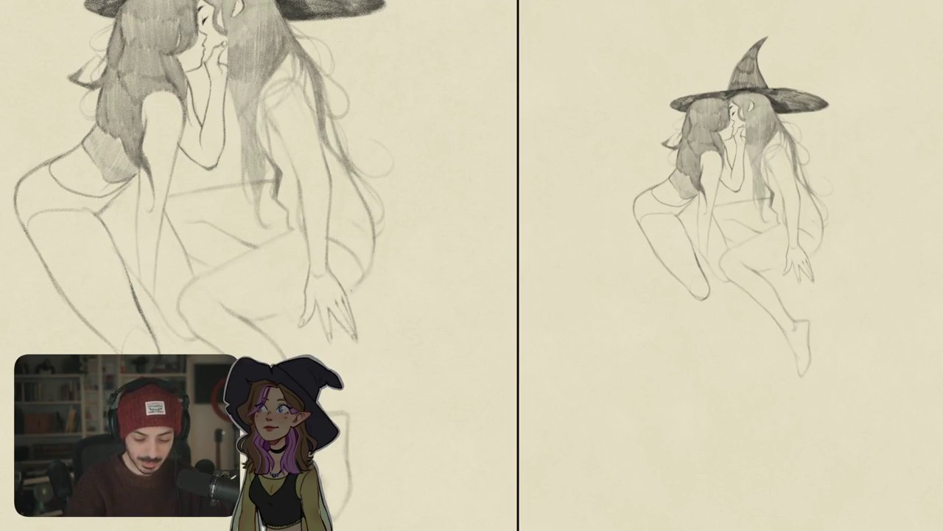
drag(378, 257, 346, 295)
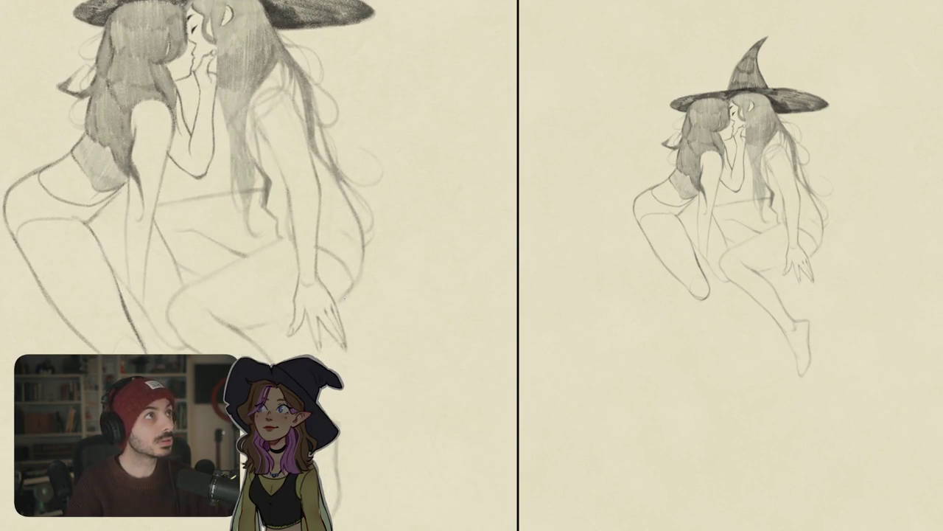
mouse_move(350, 276)
mouse_down()
mouse_move(376, 273)
mouse_move(355, 385)
mouse_up()
drag(372, 322, 373, 297)
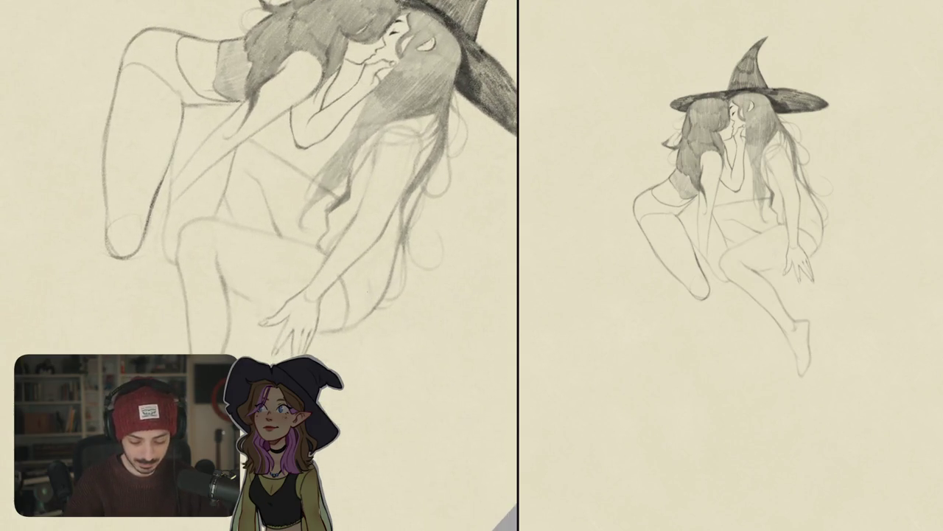
drag(295, 221, 280, 243)
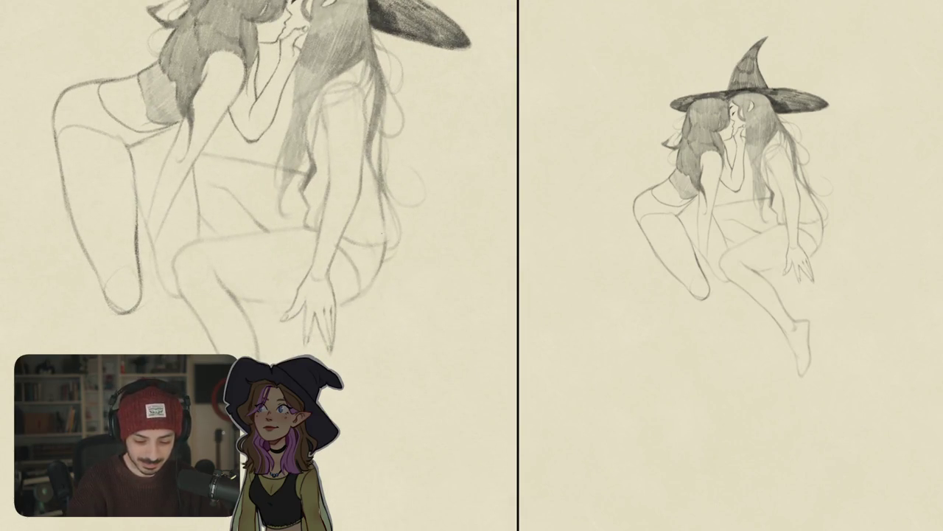
drag(384, 210, 381, 246)
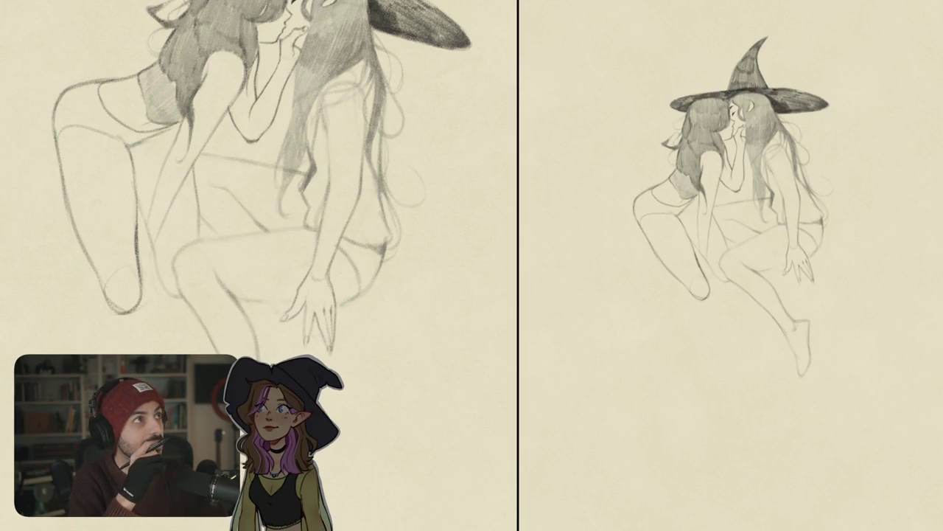
drag(286, 143, 311, 199)
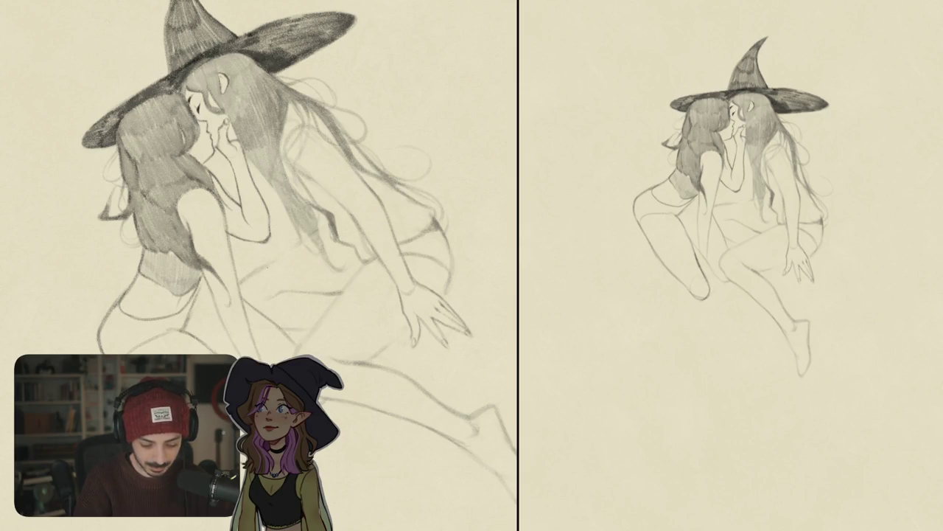
scroll(454, 236, down, 5)
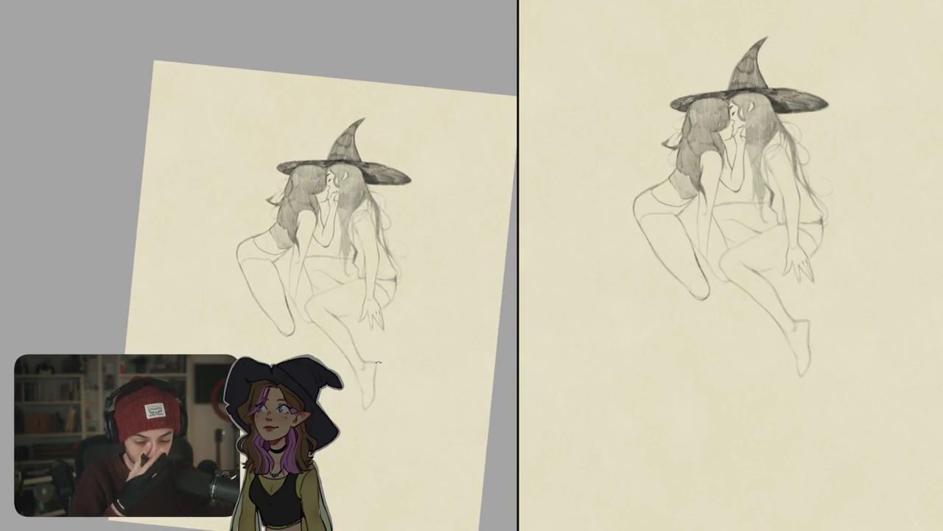
Retrace the arm line below the hand touching the other witch's face more darkly.
scroll(378, 363, up, 5)
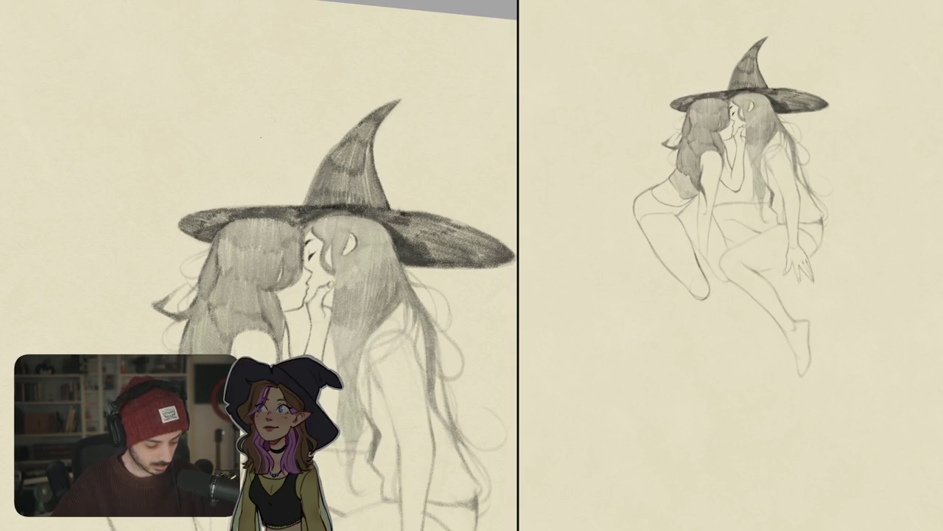
mouse_move(260, 137)
mouse_down()
mouse_move(392, 157)
mouse_move(332, 198)
mouse_up()
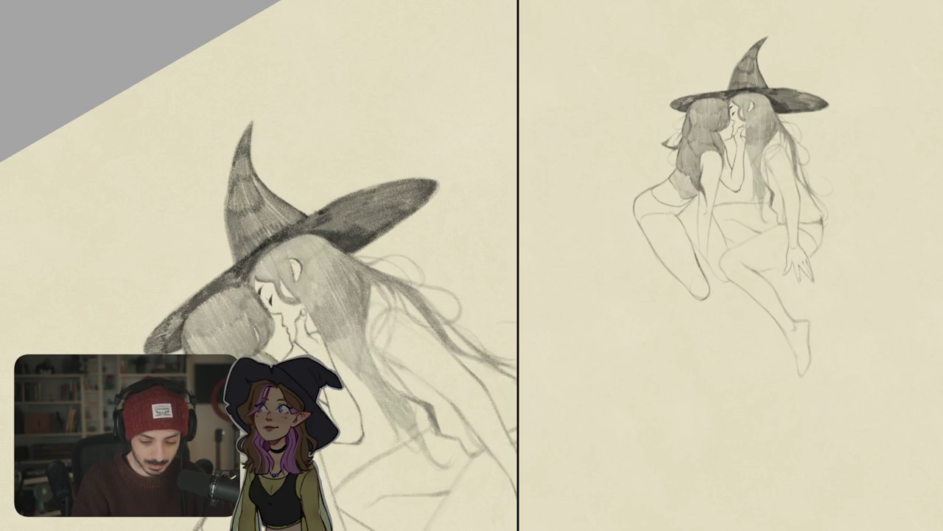
key(ctrl+0)
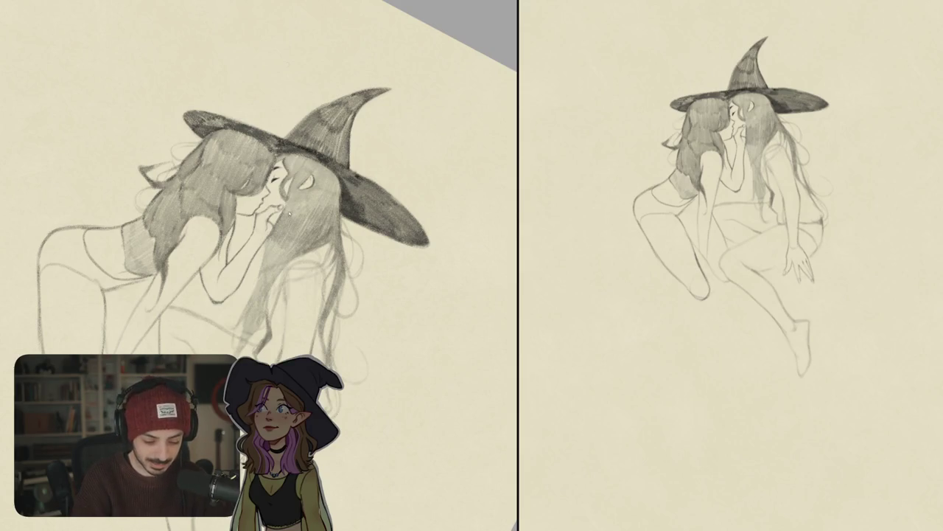
drag(268, 234, 261, 270)
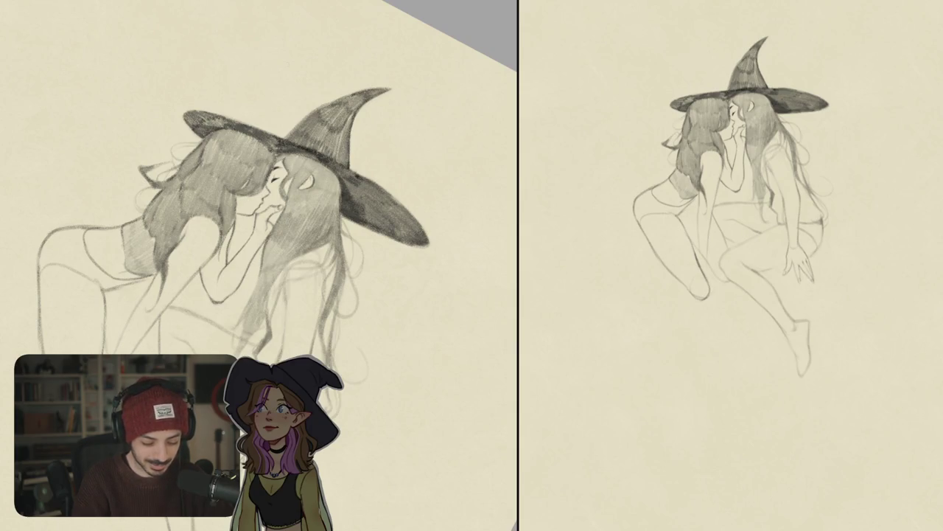
scroll(244, 258, up, 5)
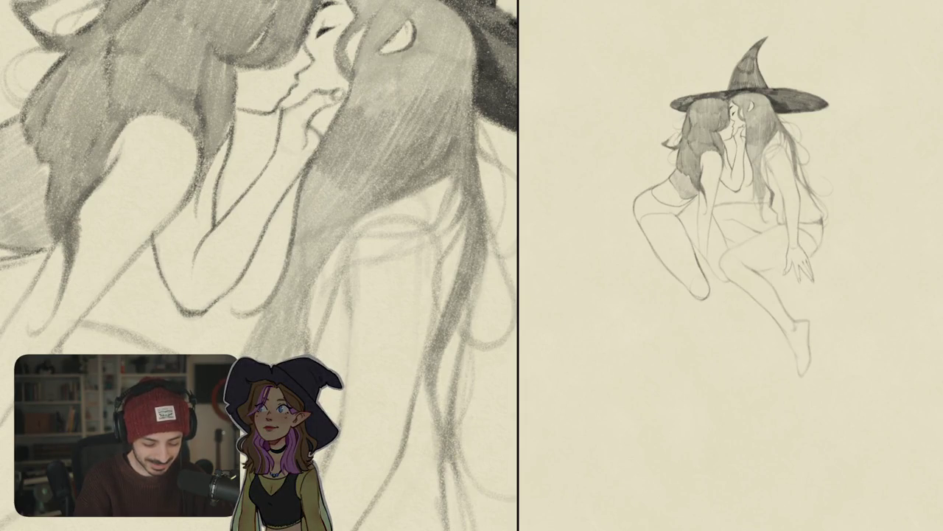
scroll(258, 265, down, 5)
Darken the edge of the second witch's hair with vertical strokes in a mirrored view.
key(h)
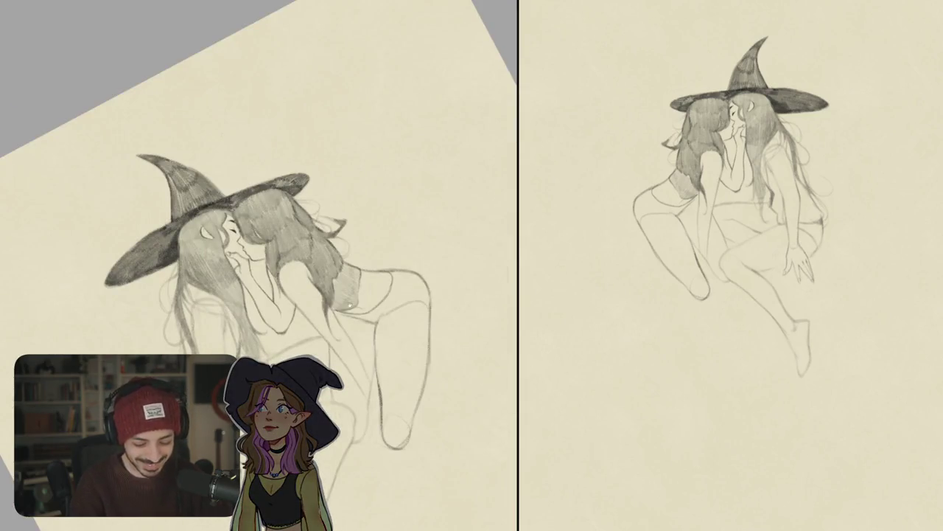
key(ctrl+0)
scroll(243, 228, up, 5)
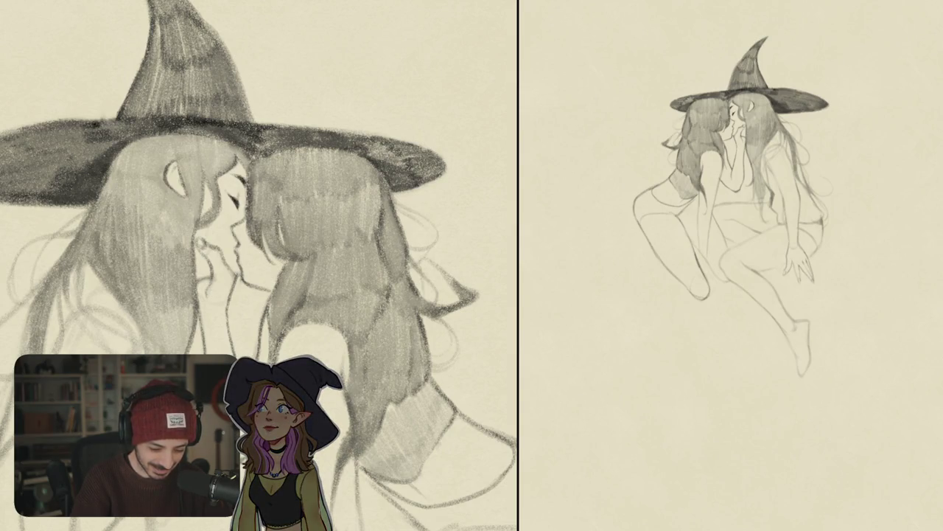
drag(260, 198, 260, 227)
drag(258, 177, 266, 236)
mouse_move(267, 193)
mouse_down()
mouse_move(273, 249)
mouse_move(283, 259)
mouse_up()
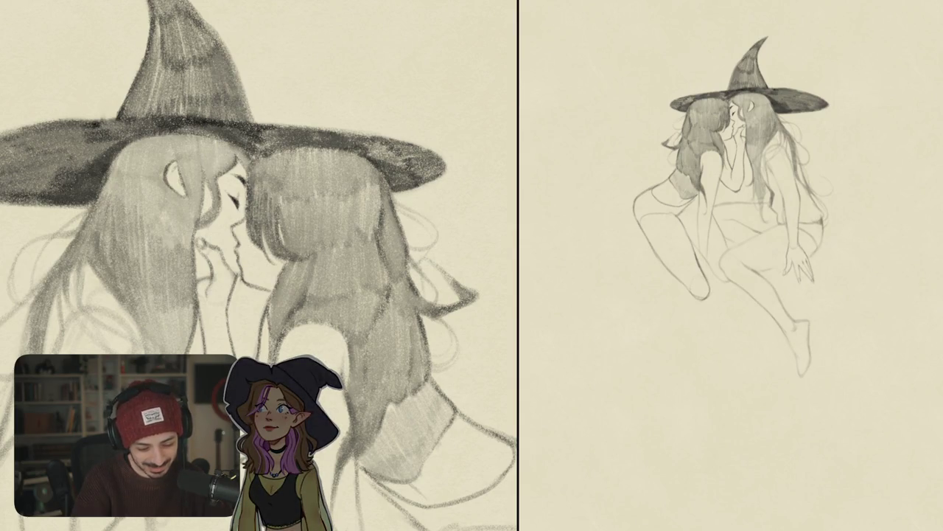
Lay faint vertical shading strokes across the left witch's hair.
key(ctrl+0)
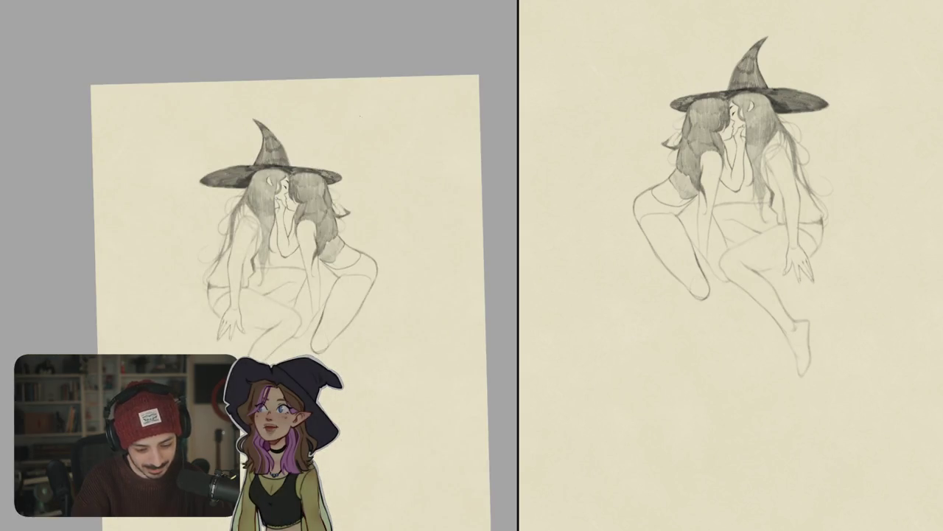
scroll(280, 206, up, 5)
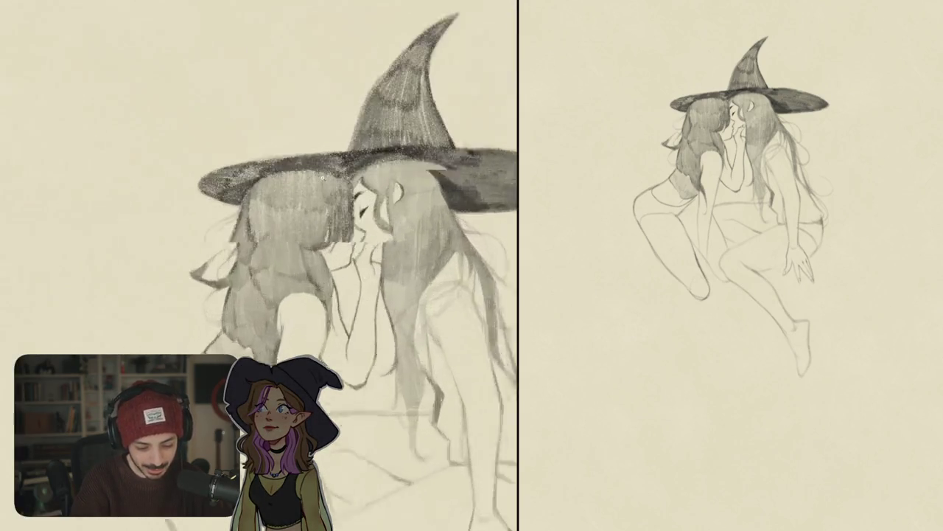
scroll(280, 207, up, 3)
mouse_move(304, 229)
mouse_down()
mouse_move(310, 259)
mouse_move(324, 261)
mouse_up()
drag(320, 197, 328, 230)
mouse_move(335, 184)
mouse_down()
mouse_move(337, 218)
mouse_move(360, 201)
mouse_up()
Deepen the shading on the left witch's hair with darker strokes.
scroll(332, 265, down, 3)
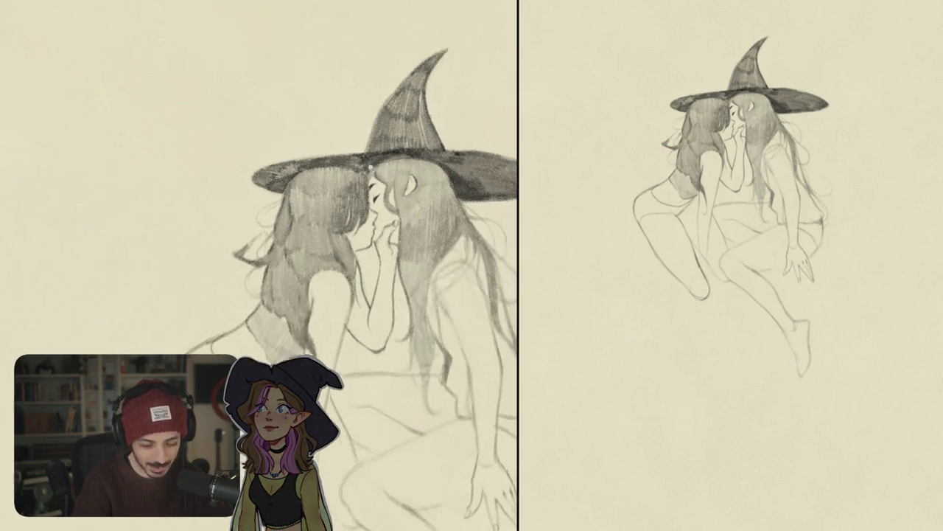
drag(280, 208, 291, 242)
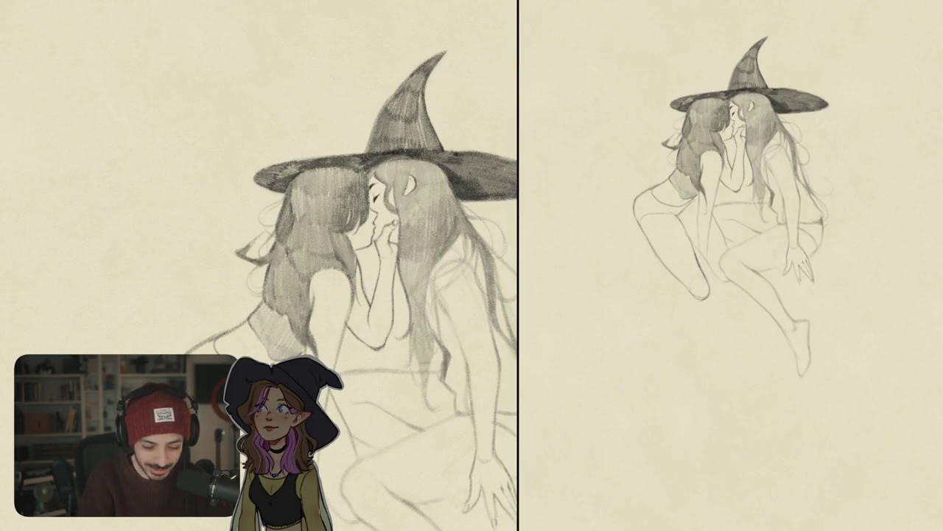
mouse_move(291, 188)
mouse_down()
mouse_move(302, 220)
mouse_move(310, 227)
mouse_move(316, 210)
mouse_move(320, 229)
mouse_up()
mouse_move(321, 194)
mouse_down()
mouse_move(324, 228)
mouse_move(336, 224)
mouse_up()
drag(301, 177, 306, 187)
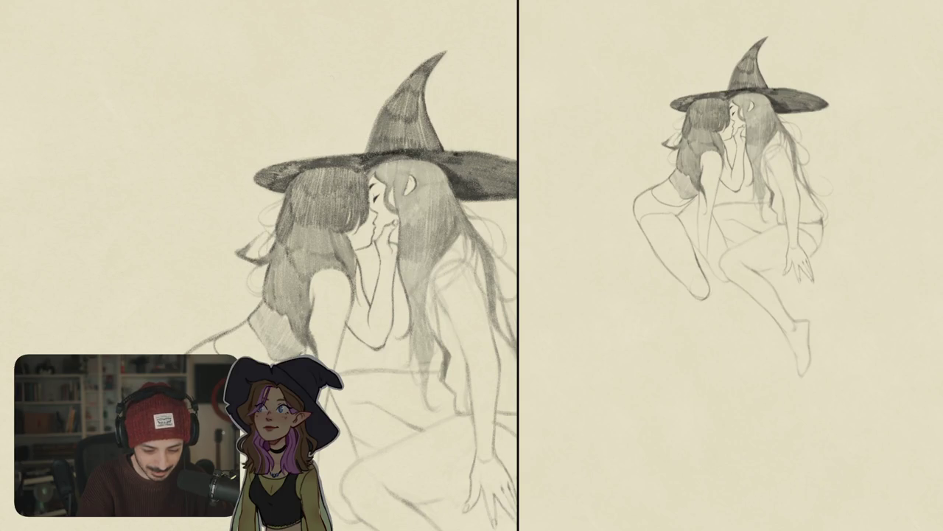
scroll(259, 266, down, 5)
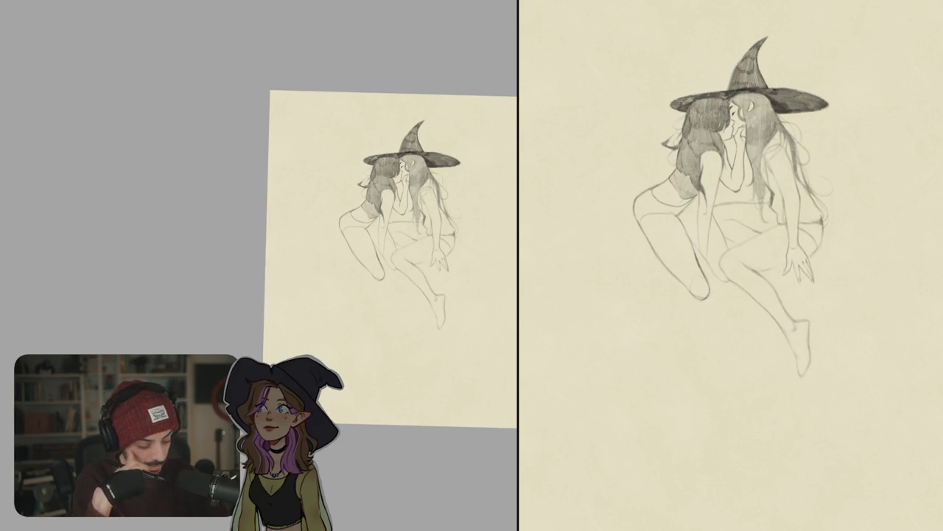
Add three dark shading strokes to the hair beside the kissing faces, then unflip the view.
scroll(381, 183, up, 2)
scroll(382, 183, up, 5)
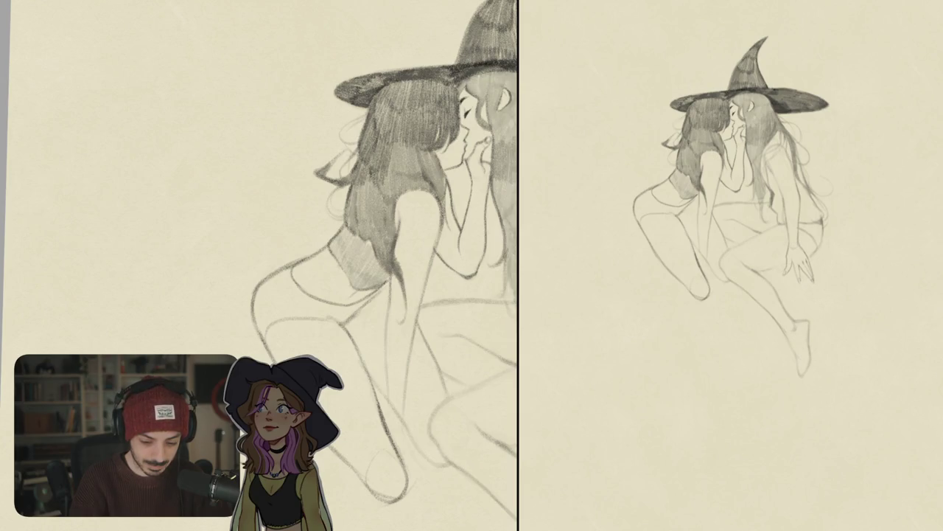
drag(396, 142, 405, 185)
drag(411, 149, 414, 182)
mouse_move(417, 151)
mouse_down()
mouse_move(419, 182)
mouse_move(441, 190)
mouse_move(444, 182)
mouse_up()
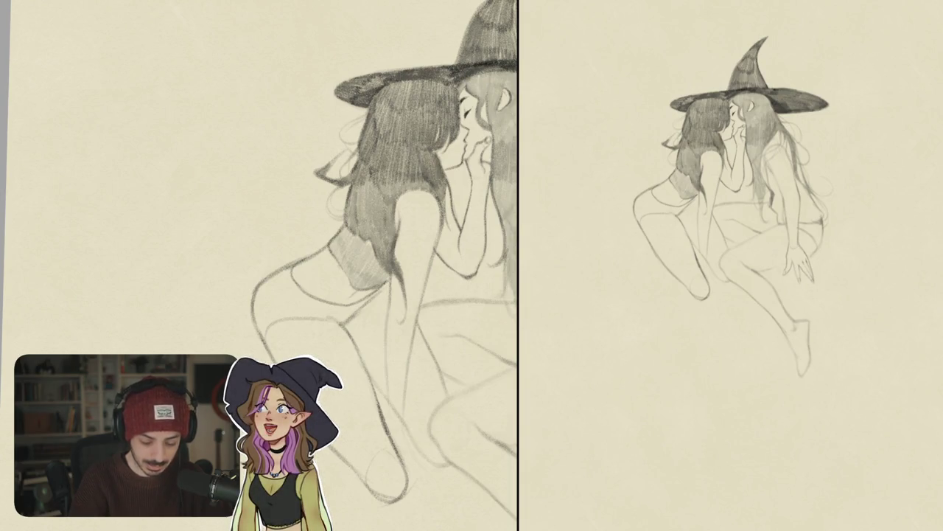
scroll(258, 265, down, 5)
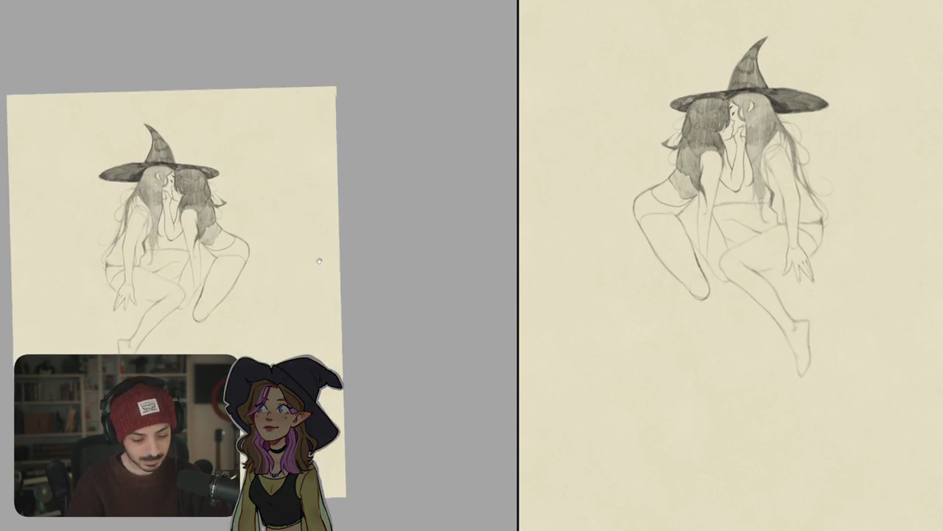
drag(281, 267, 434, 257)
scroll(449, 157, up, 5)
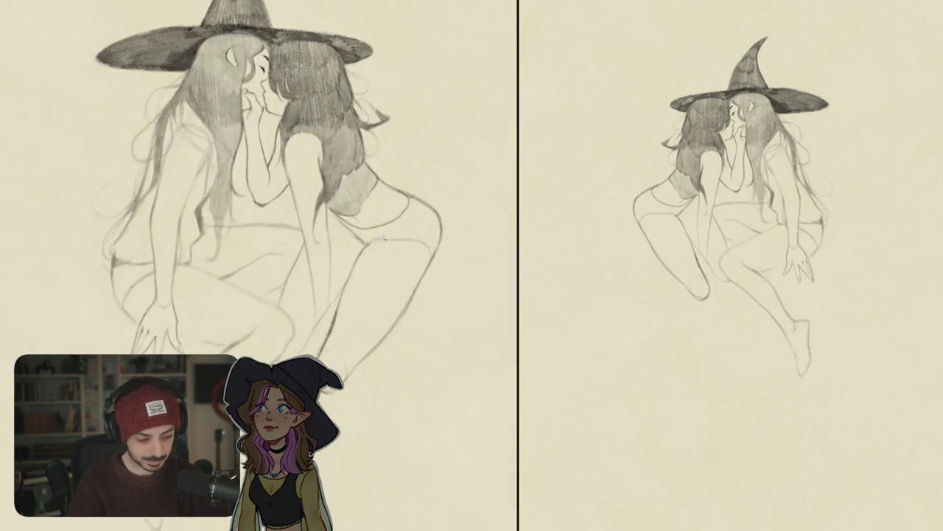
key(m)
scroll(425, 300, up, 2)
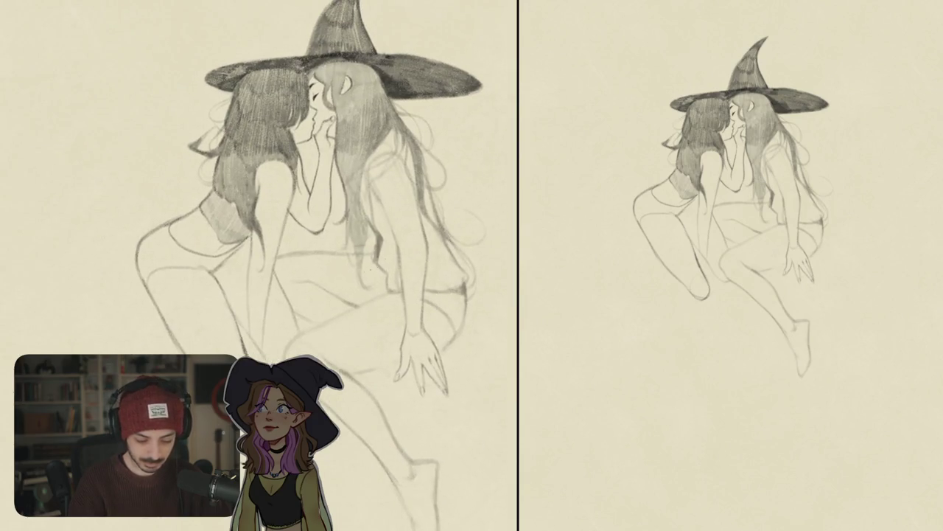
Draw the left witch's shorts hem across her upper thigh, redoing a stray hip stroke.
drag(295, 266, 397, 251)
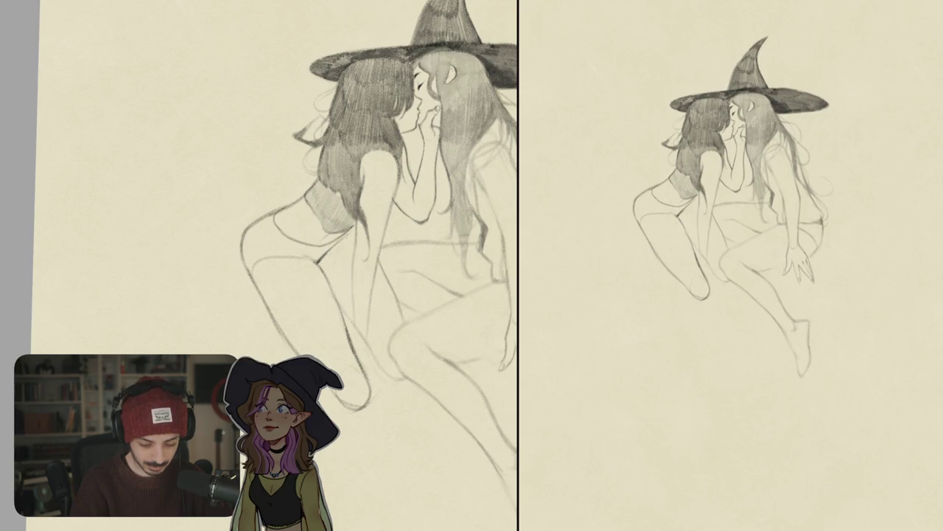
scroll(342, 249, down, 5)
scroll(351, 235, up, 5)
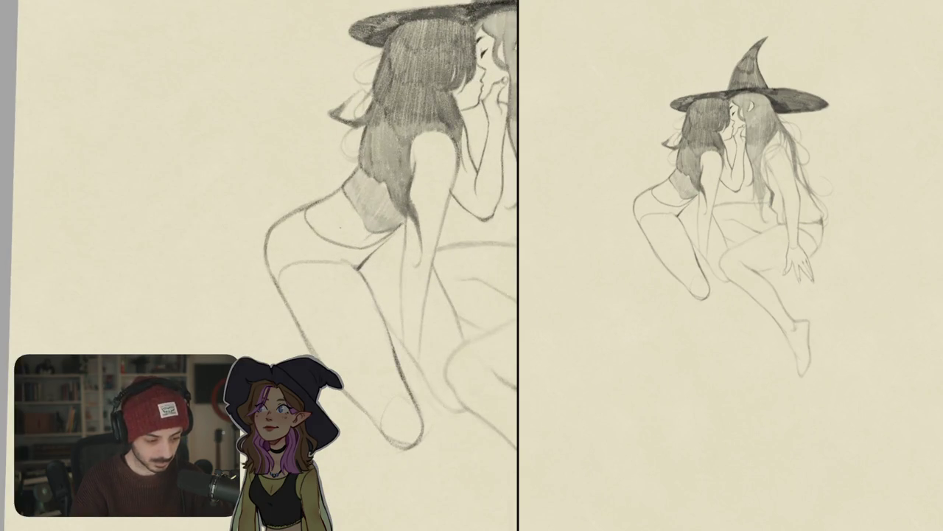
drag(278, 276, 266, 291)
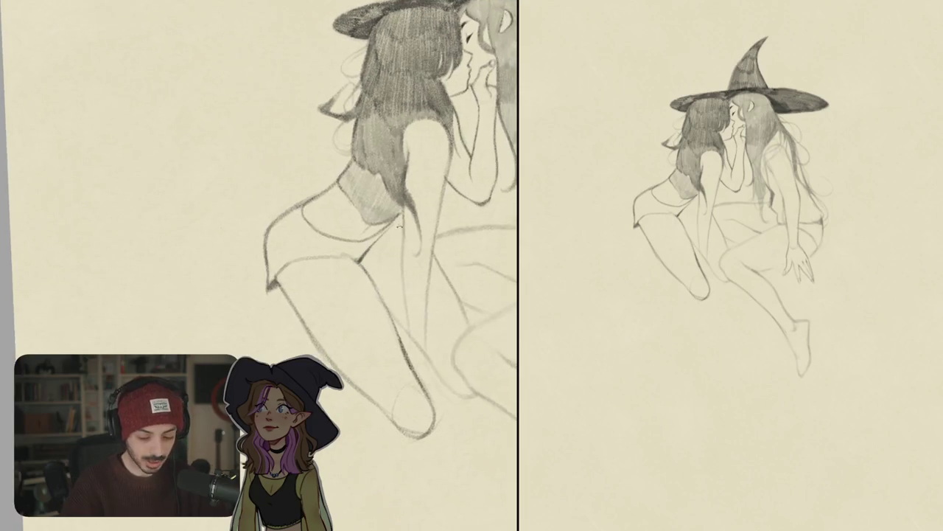
drag(367, 292, 221, 184)
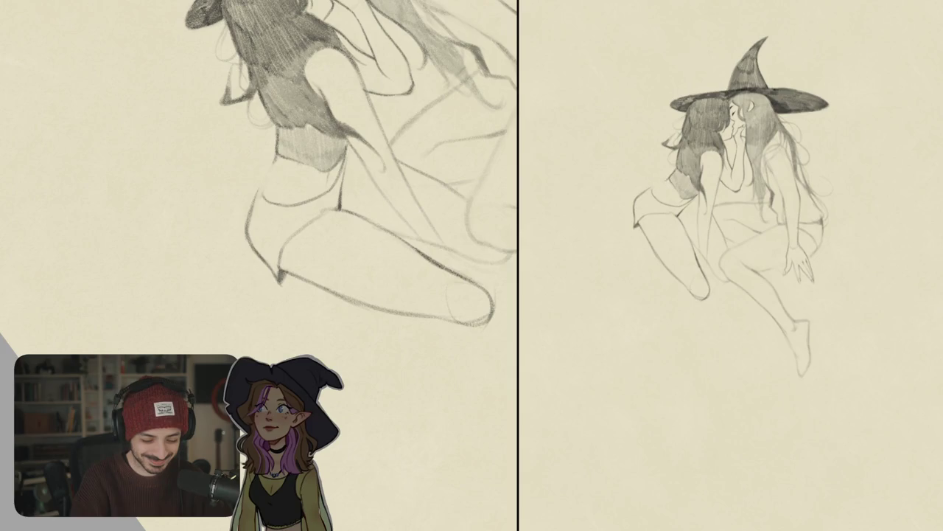
key(ctrl+z)
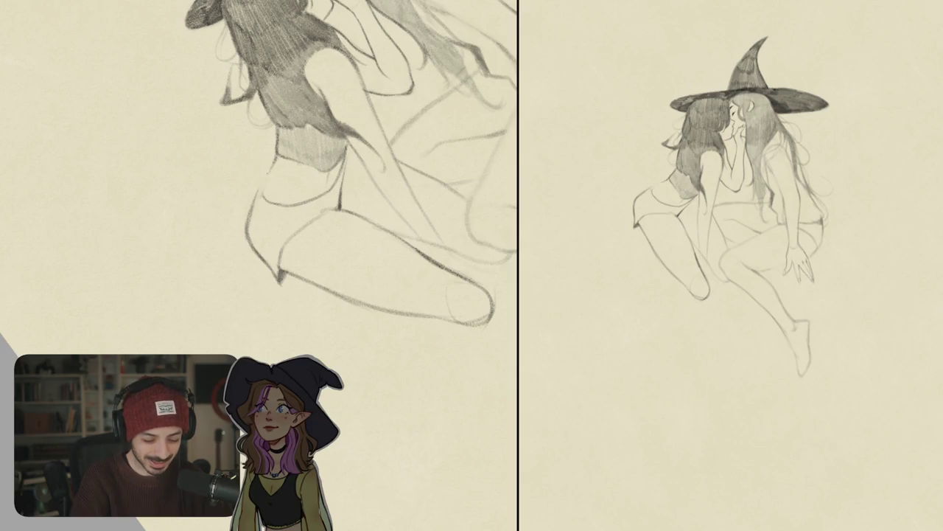
drag(269, 167, 260, 196)
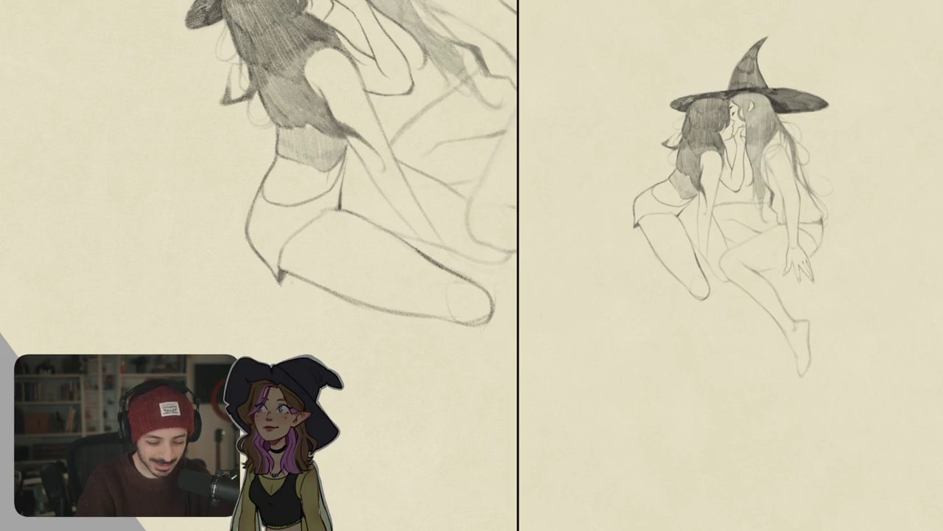
Pan and rotate the view to review the left witch's legs, then the heads and torsos.
drag(319, 229, 271, 219)
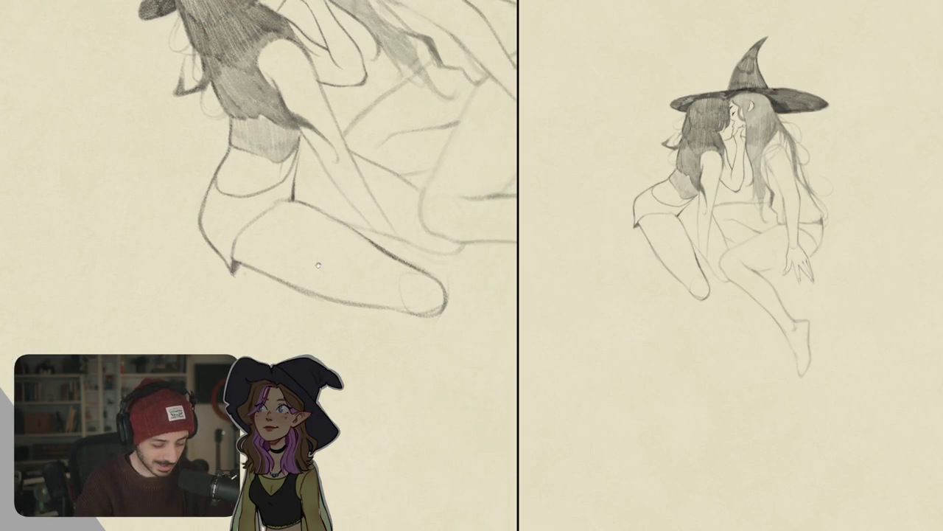
drag(318, 266, 344, 340)
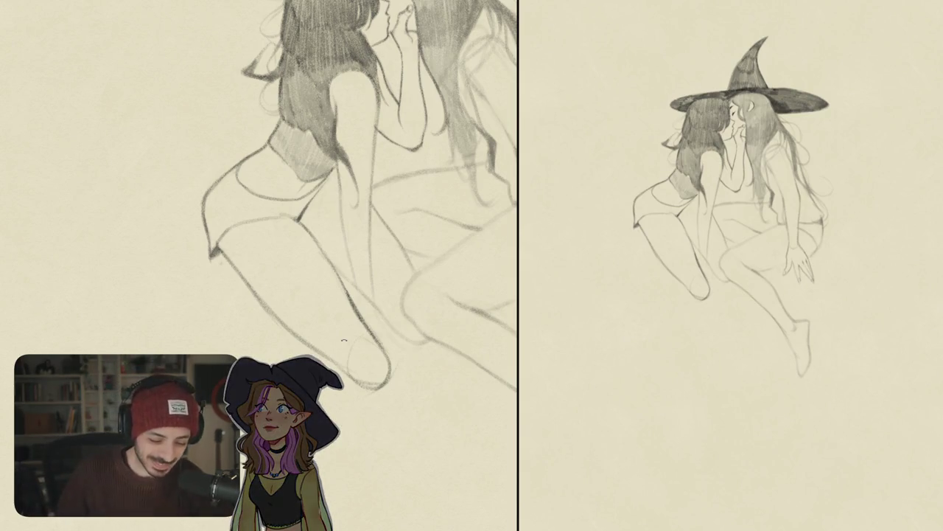
drag(344, 340, 383, 295)
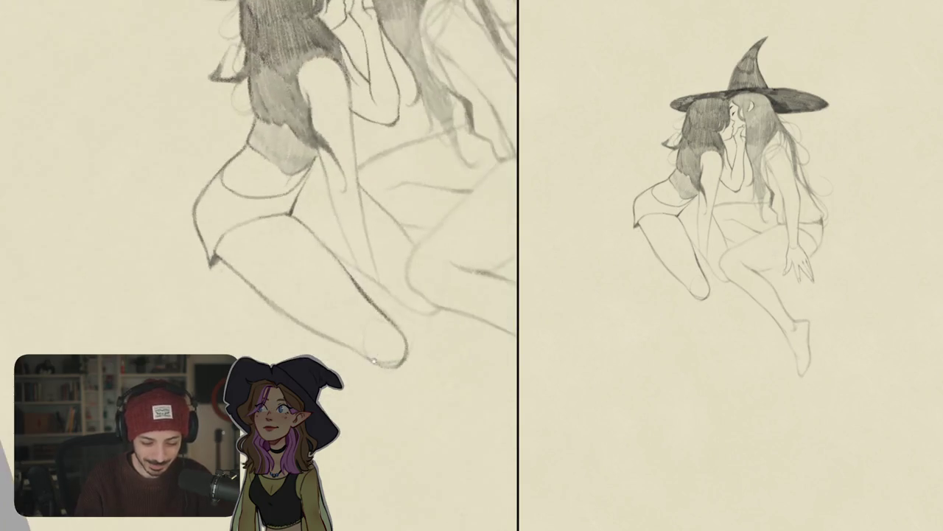
drag(332, 258, 317, 310)
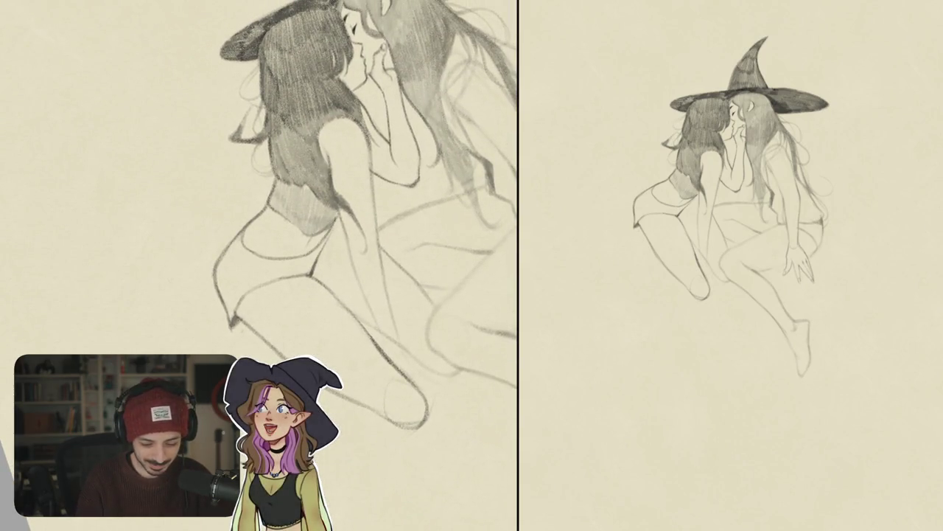
mouse_move(402, 241)
mouse_down()
mouse_move(411, 303)
mouse_move(403, 303)
mouse_up()
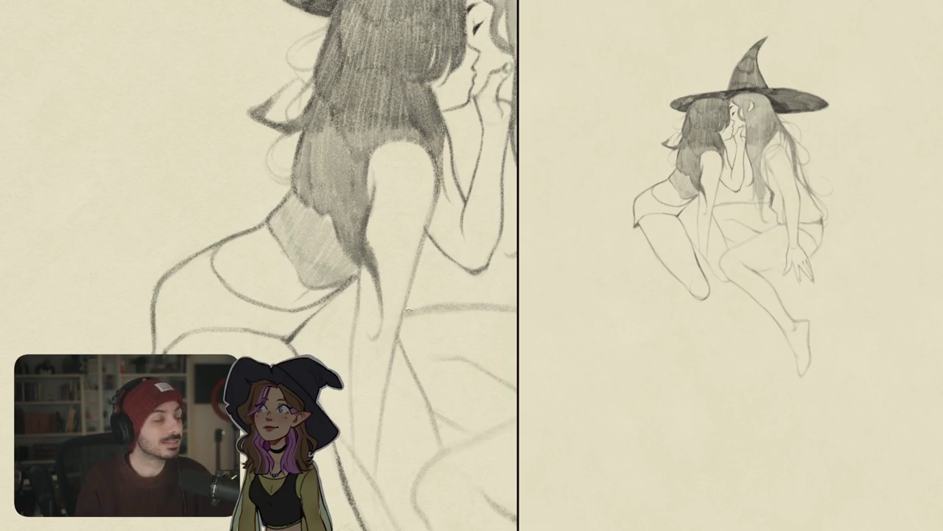
Hatch dense dark vertical pencil strokes from the hair edge down to the left witch's hair ends.
drag(395, 320, 366, 372)
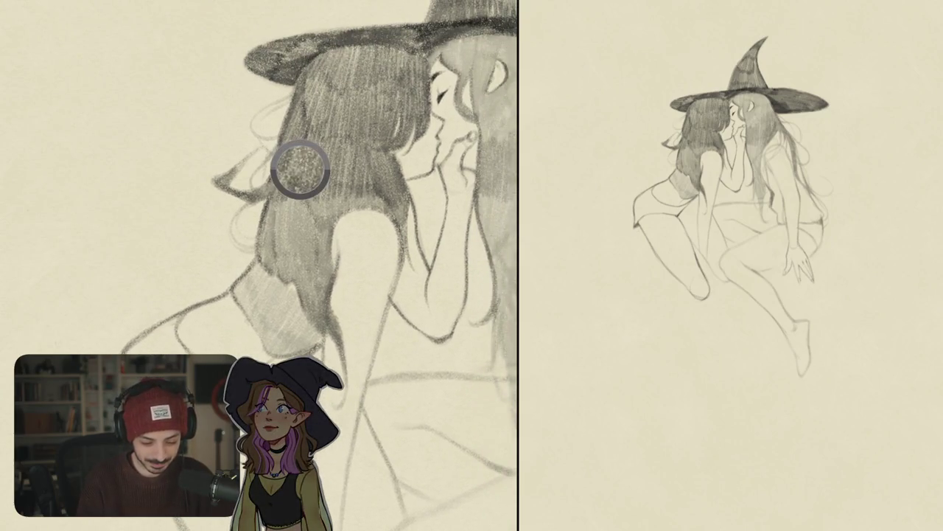
mouse_move(267, 197)
mouse_down()
mouse_move(270, 236)
mouse_move(283, 247)
mouse_up()
mouse_move(292, 186)
mouse_down()
mouse_move(295, 249)
mouse_move(314, 259)
mouse_up()
mouse_move(316, 200)
mouse_down()
mouse_move(318, 259)
mouse_move(330, 264)
mouse_up()
mouse_move(264, 237)
mouse_down()
mouse_move(267, 270)
mouse_move(285, 281)
mouse_up()
drag(291, 245, 295, 283)
mouse_move(307, 262)
mouse_down()
mouse_move(313, 324)
mouse_move(327, 317)
mouse_move(330, 292)
mouse_move(321, 326)
mouse_move(331, 333)
mouse_up()
drag(333, 304, 338, 334)
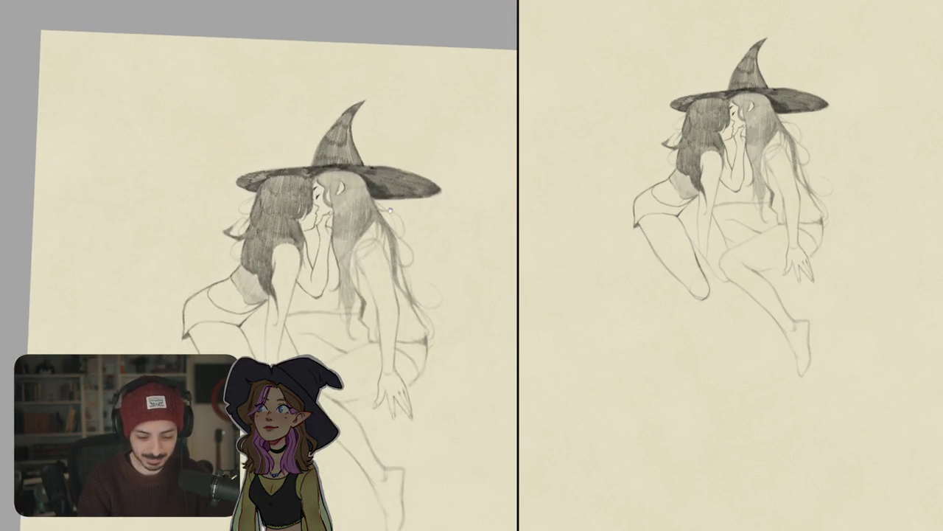
Mirror the view, then lasso the hat tip and nudge it slightly sideways and down.
key(m)
drag(446, 308, 447, 332)
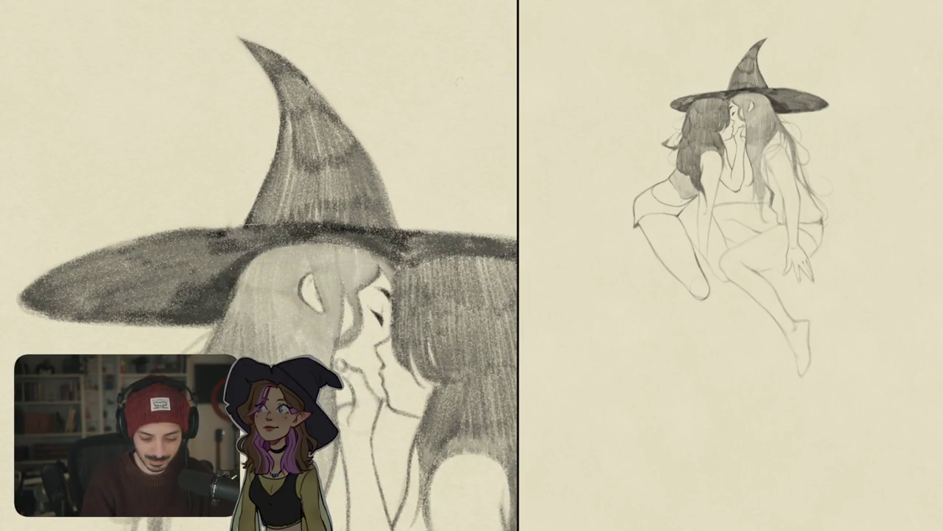
mouse_move(416, 202)
mouse_down()
mouse_move(214, 26)
mouse_move(243, 221)
mouse_up()
key(ctrl+t)
drag(282, 86, 279, 93)
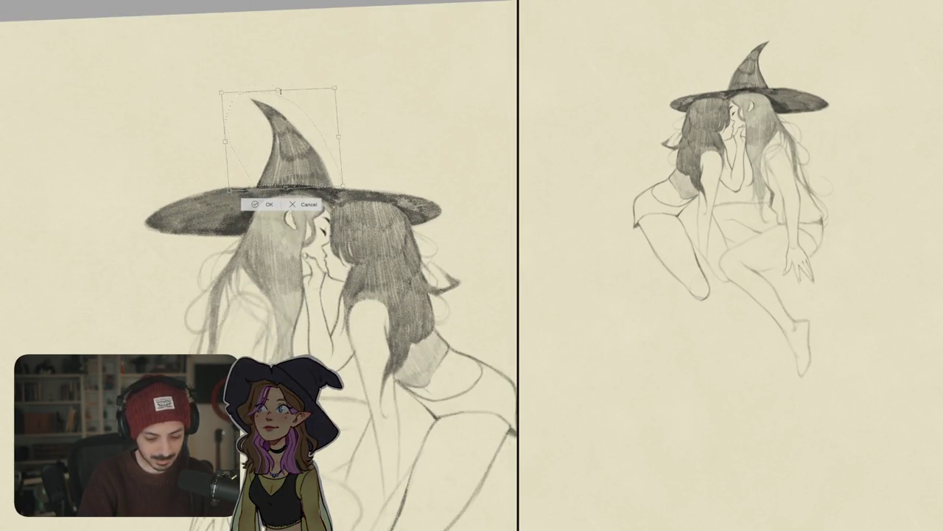
key(Return)
scroll(362, 169, down, 5)
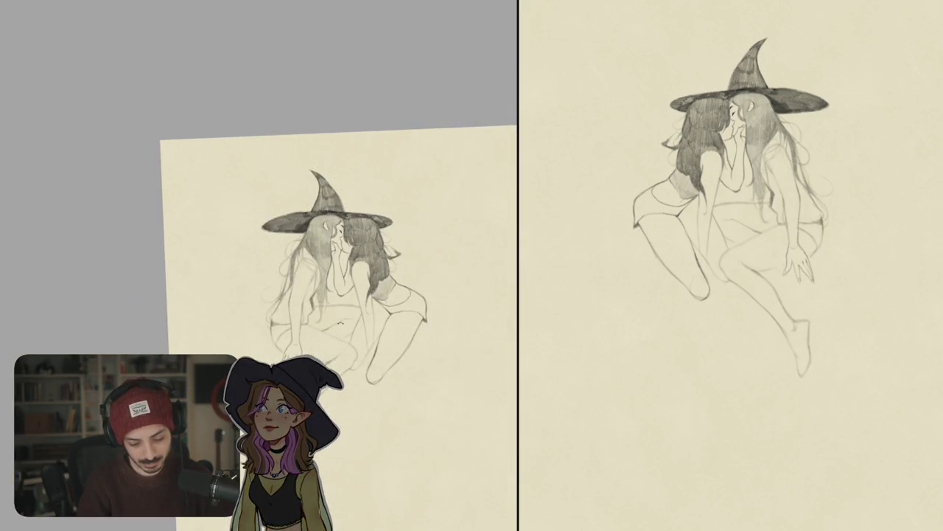
scroll(287, 258, down, 5)
Scale the whole drawing up with a transform so it fills more of the page.
key(ctrl+t)
drag(326, 158, 343, 154)
mouse_move(334, 195)
mouse_down()
mouse_move(359, 146)
mouse_move(335, 213)
mouse_up()
key(Return)
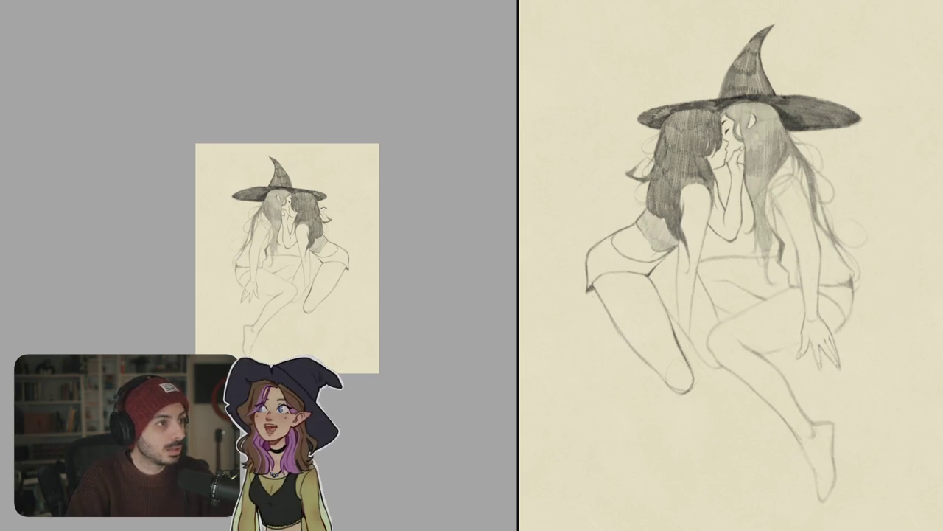
Erase a faint stray line near the arm; a trial stroke there is undone.
scroll(258, 265, up, 5)
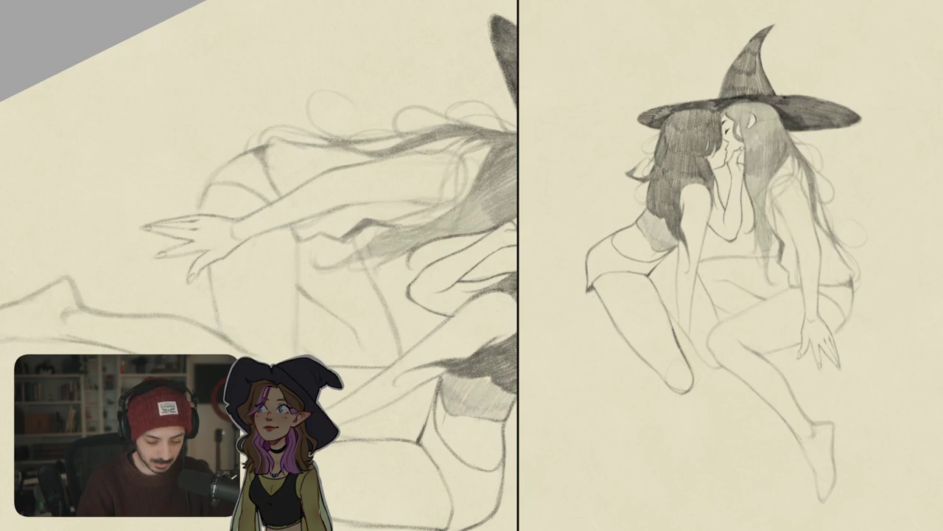
drag(223, 338, 210, 271)
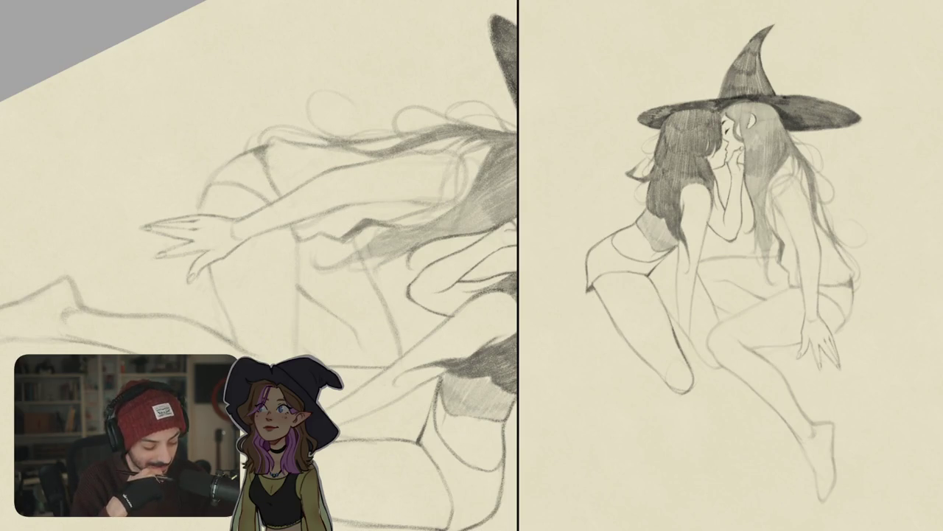
drag(270, 277, 367, 344)
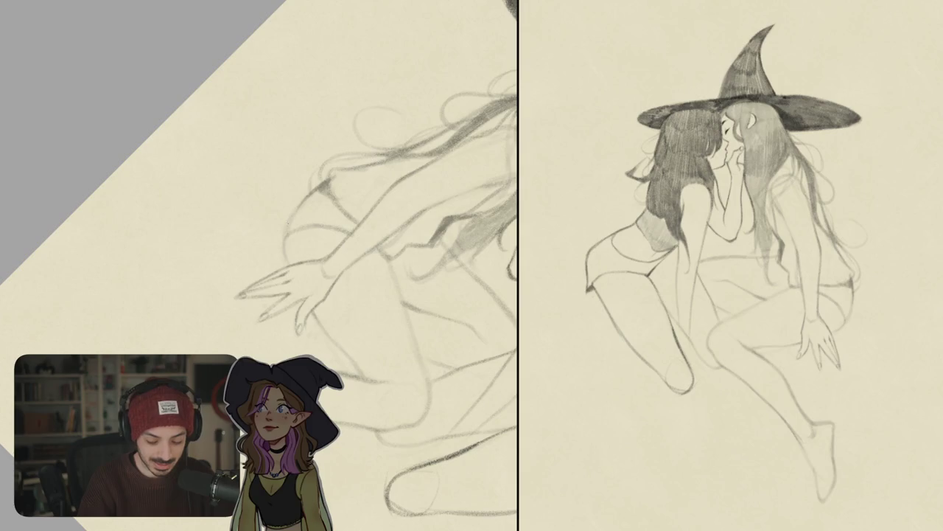
drag(305, 200, 280, 242)
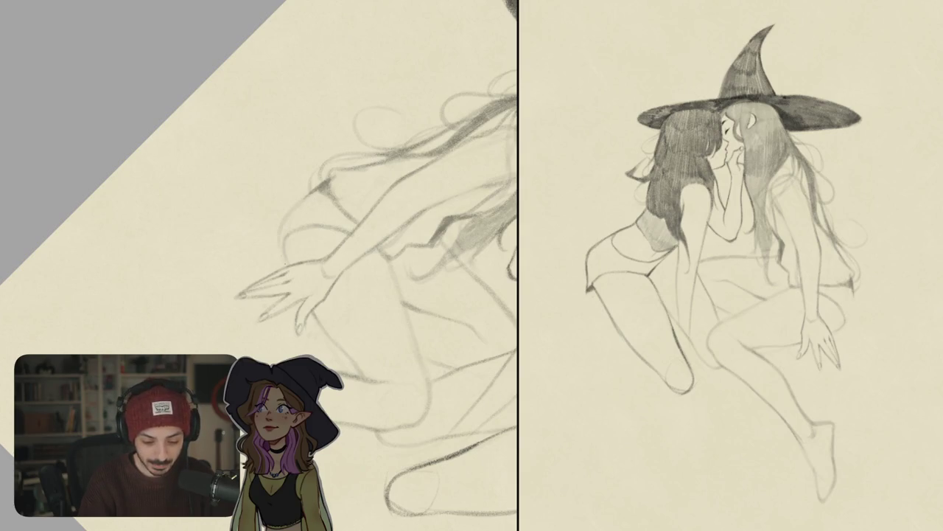
key(ctrl+z)
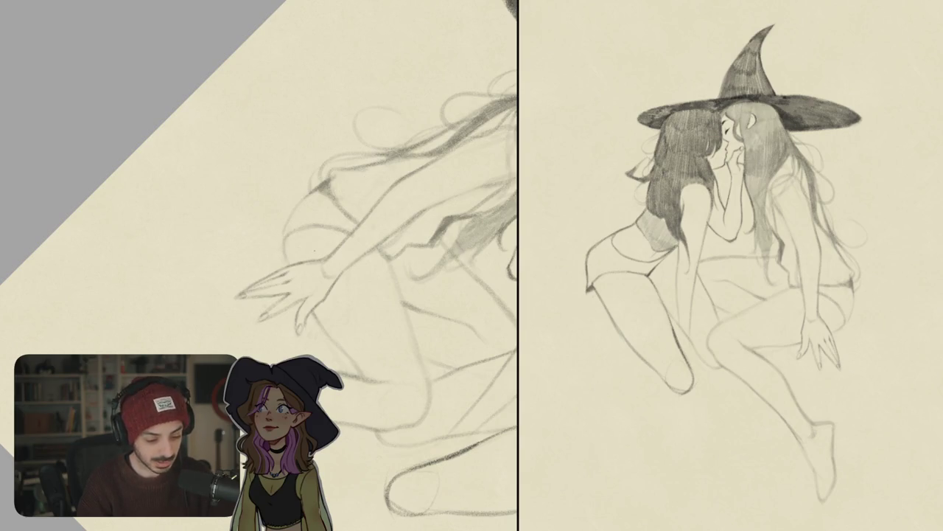
Rotate the view toward the lower body and add three faint pencil strokes near the hand.
drag(314, 252, 367, 250)
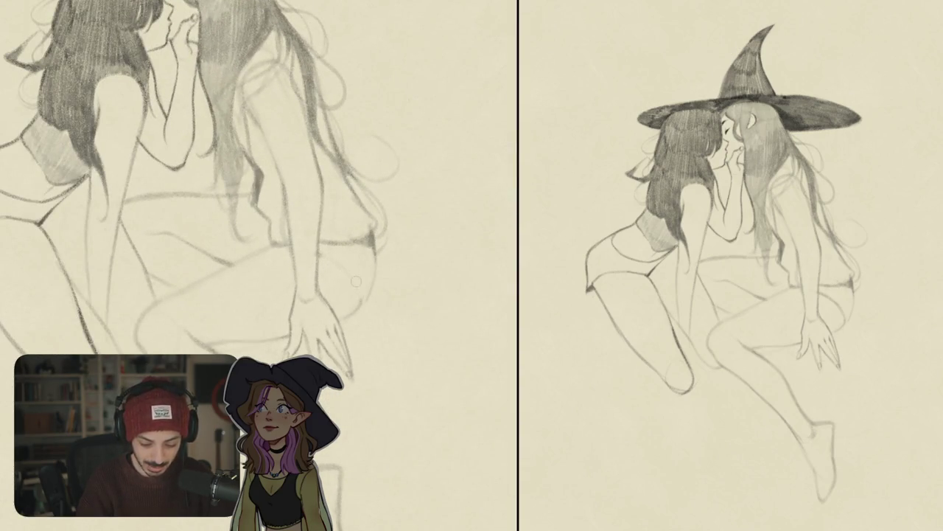
mouse_move(322, 255)
mouse_down()
mouse_move(321, 271)
mouse_move(338, 229)
mouse_up()
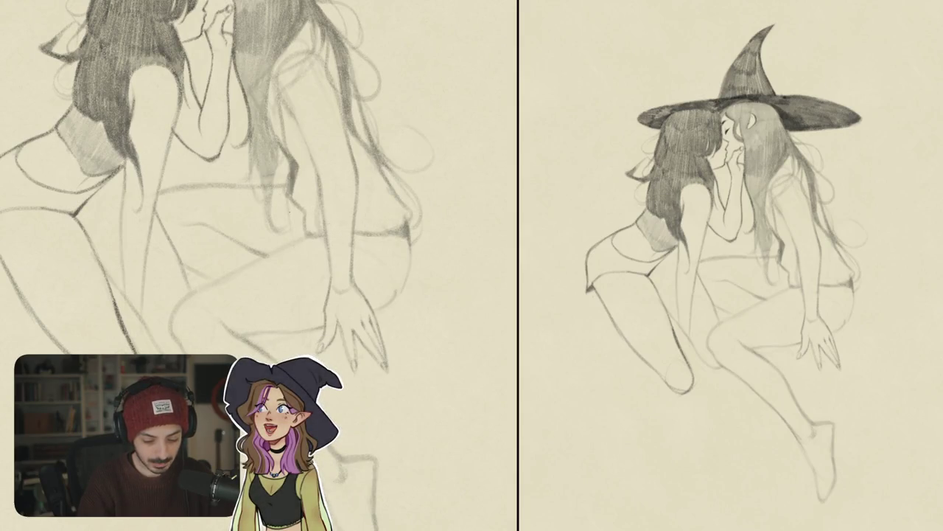
drag(288, 205, 298, 198)
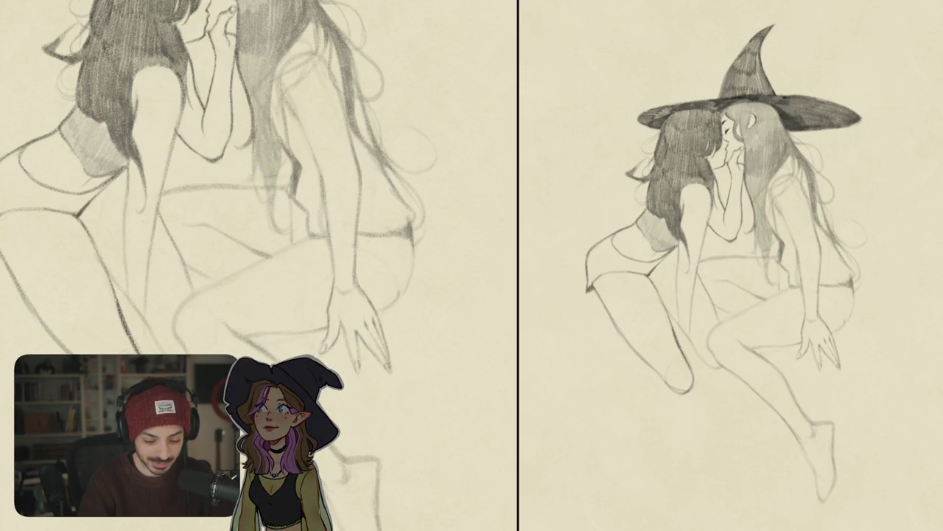
drag(309, 191, 372, 148)
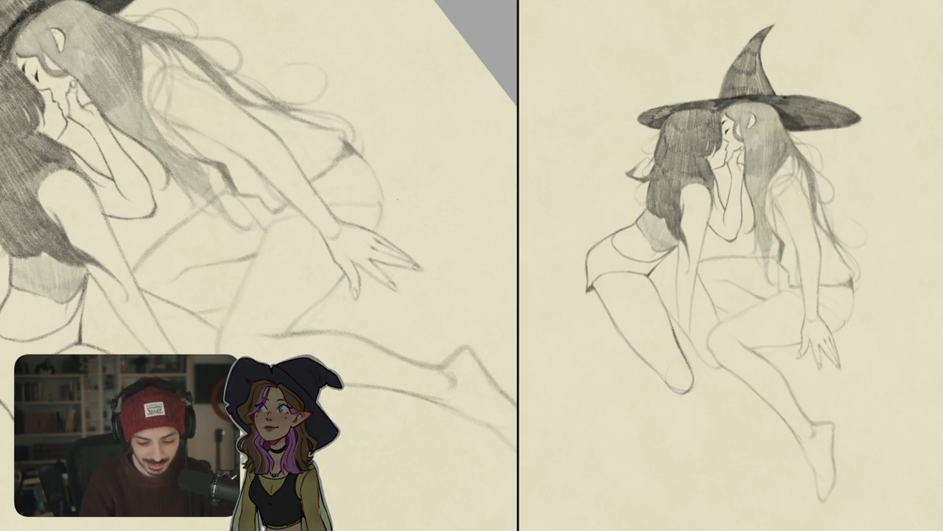
drag(408, 190, 302, 335)
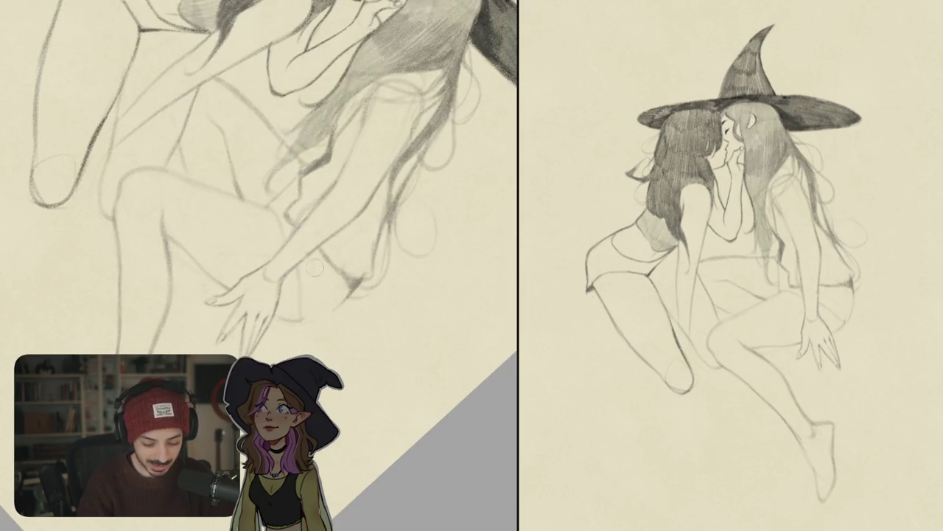
drag(318, 238, 325, 199)
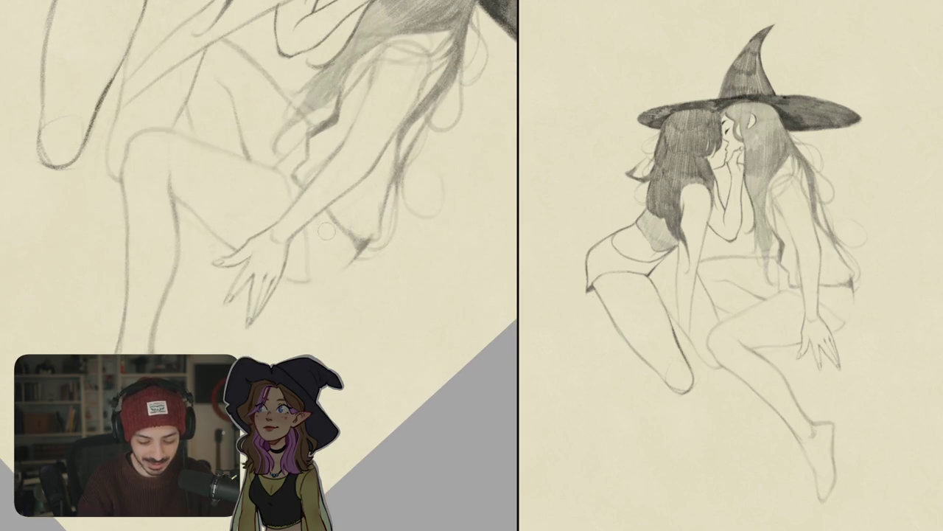
drag(307, 260, 318, 317)
drag(339, 271, 336, 291)
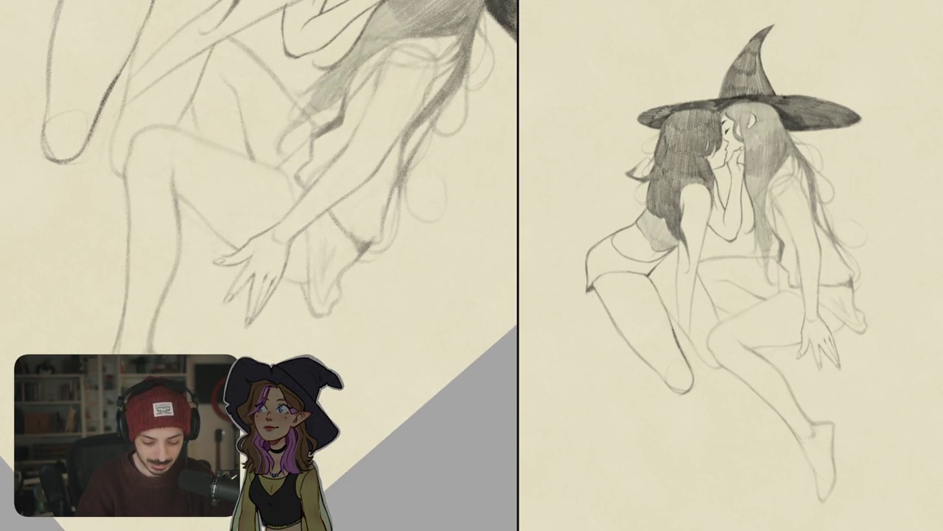
scroll(391, 200, down, 5)
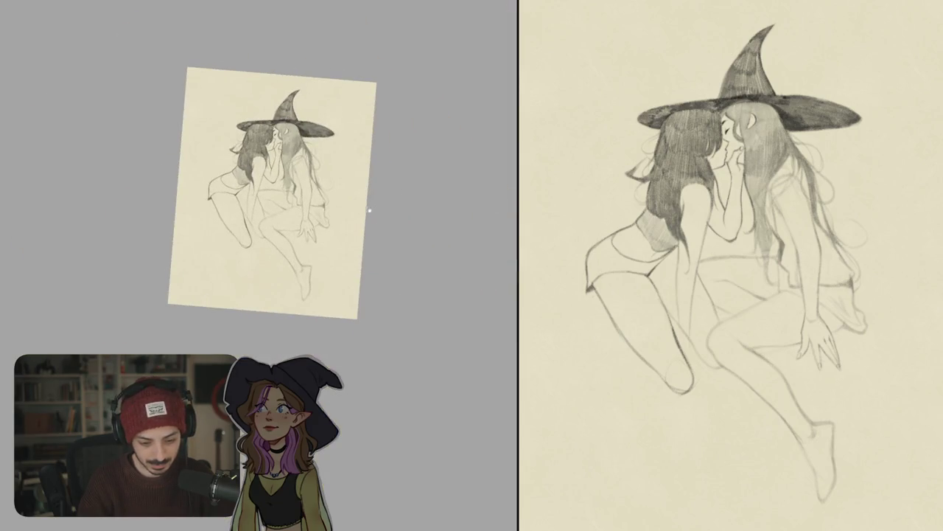
Enlarge the pencil brush and draw a stroke along the thigh, undoing a short leg line.
scroll(361, 221, up, 5)
key(bracketright)
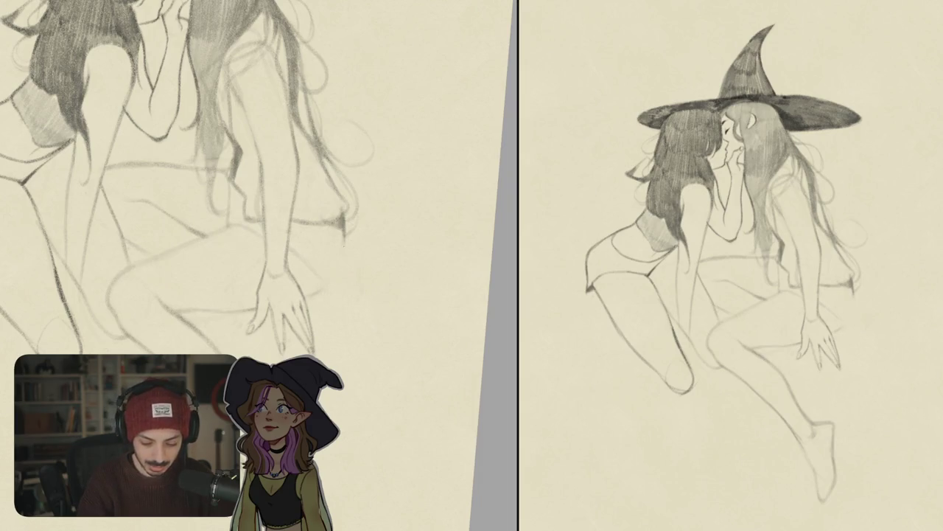
mouse_move(339, 289)
mouse_down()
mouse_move(400, 334)
mouse_move(318, 289)
mouse_move(287, 311)
mouse_up()
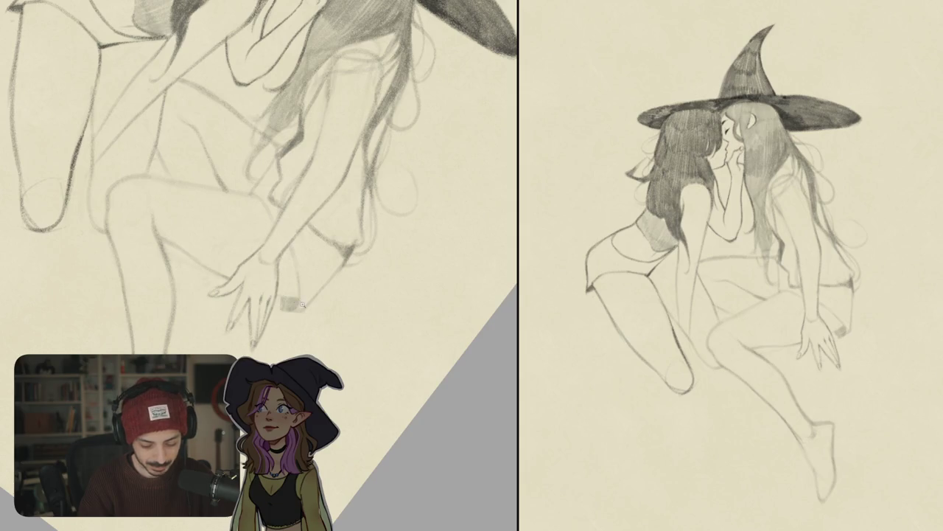
scroll(301, 304, down, 5)
drag(301, 303, 280, 221)
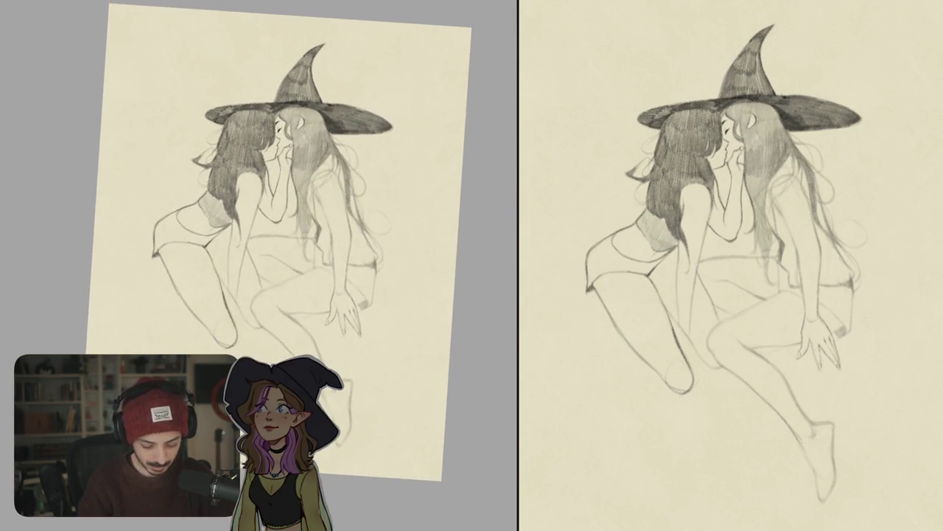
key(ctrl+1)
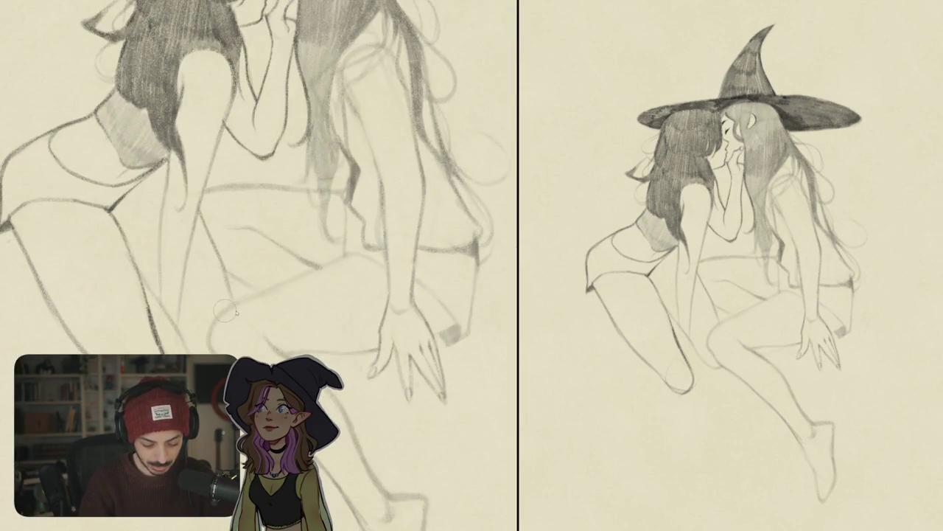
mouse_move(208, 339)
mouse_down()
mouse_move(231, 308)
mouse_move(357, 255)
mouse_up()
drag(318, 161, 290, 262)
key(ctrl+z)
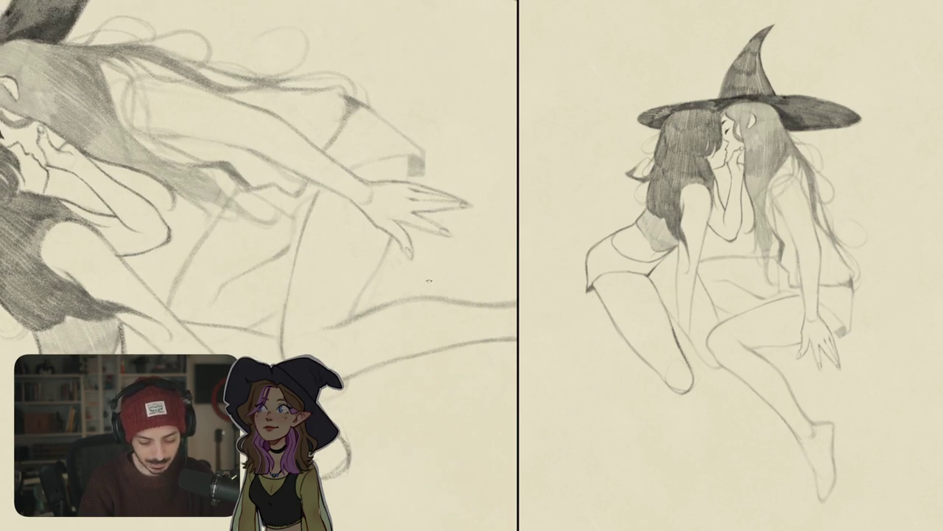
Add three short downward pencil strokes, then fit the upright page to the view.
drag(297, 303, 286, 299)
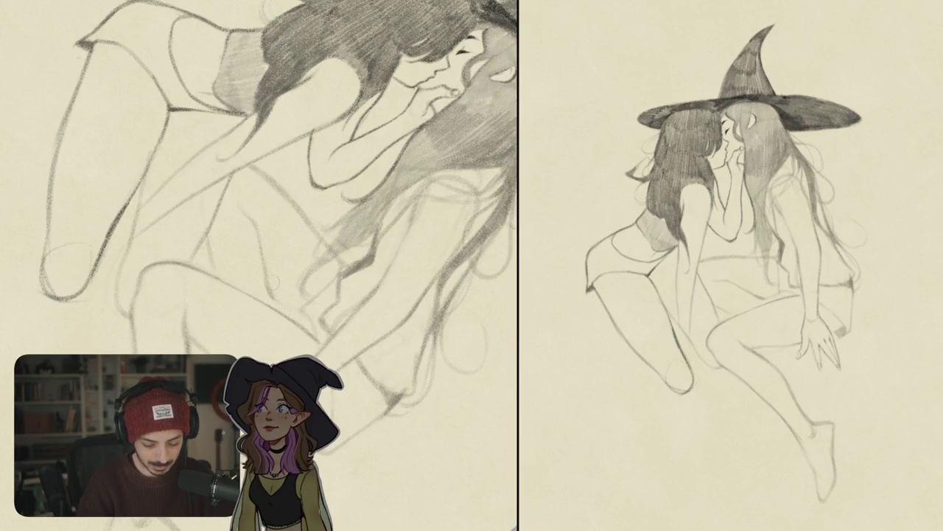
drag(267, 279, 280, 315)
drag(208, 243, 224, 285)
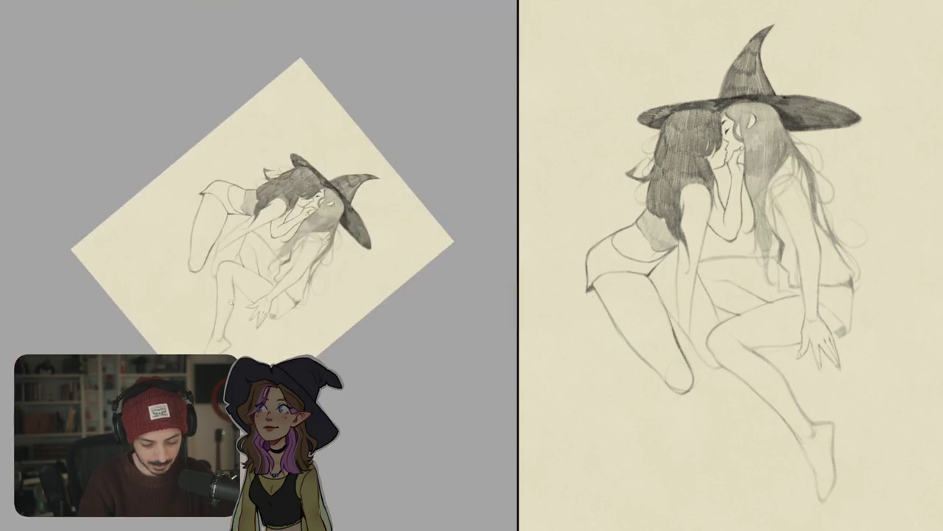
drag(295, 221, 322, 351)
key(ctrl+0)
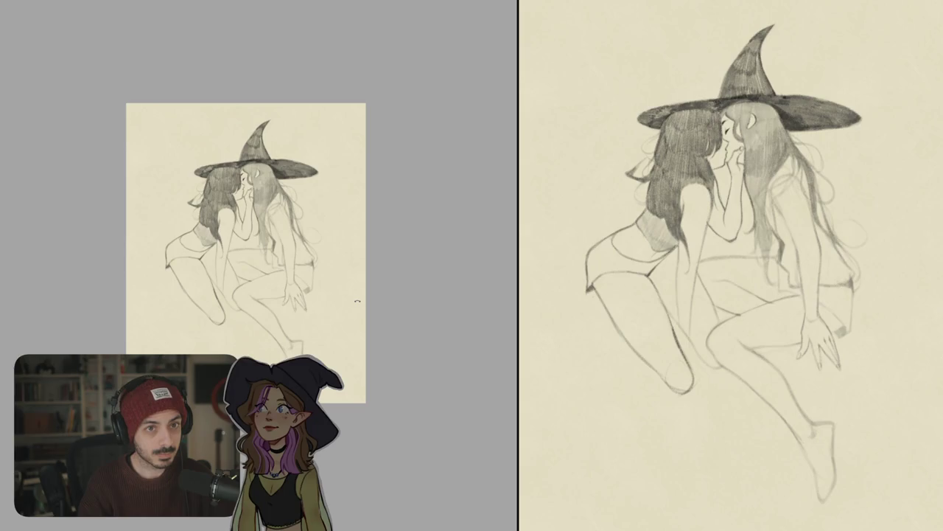
Refine the faint pencil strokes in the hair.
scroll(300, 221, up, 5)
drag(247, 178, 289, 279)
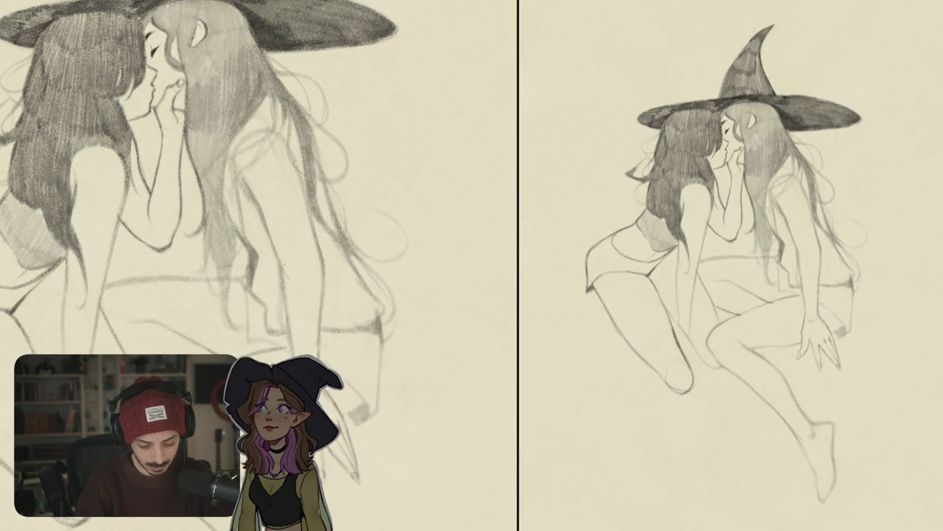
drag(260, 210, 282, 299)
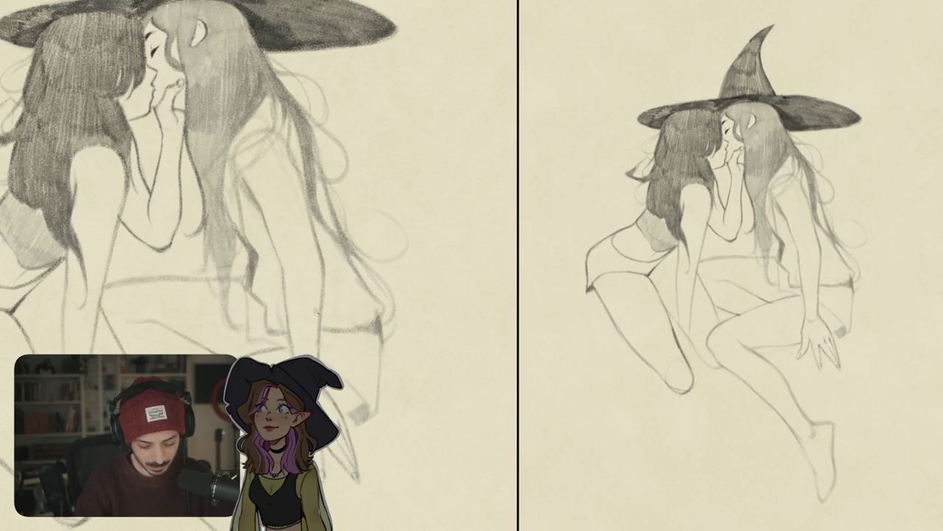
key(ctrl+0)
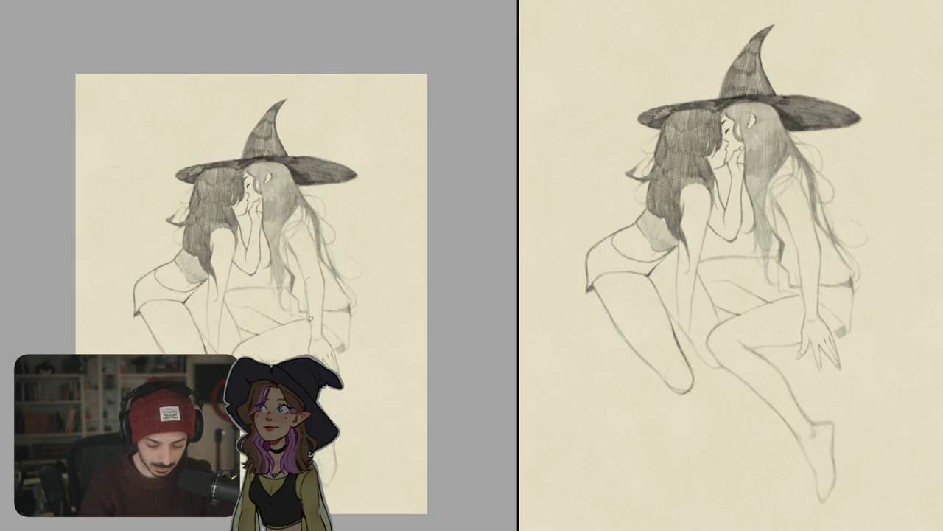
Lasso the resting hand and shift it slightly into a new position.
mouse_move(349, 368)
mouse_down()
mouse_move(323, 299)
mouse_move(329, 352)
mouse_move(324, 324)
mouse_up()
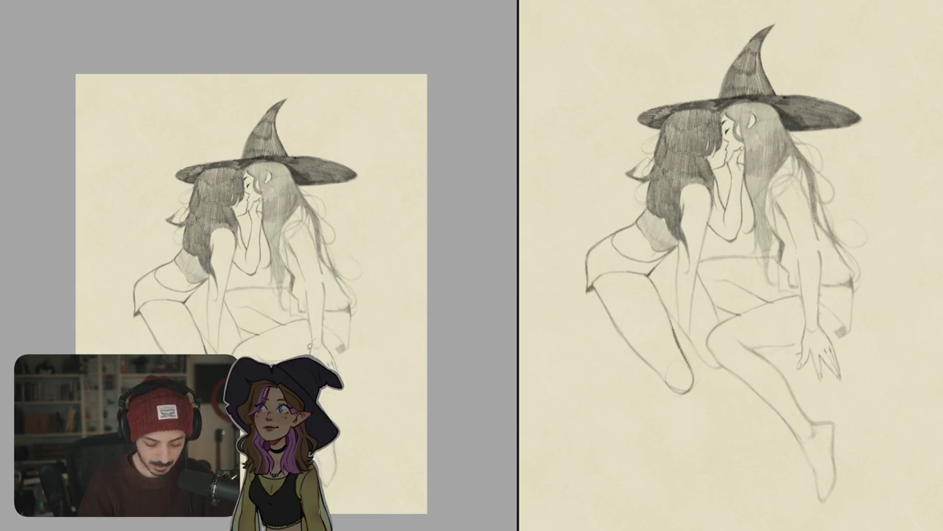
mouse_move(351, 401)
mouse_down()
mouse_move(320, 344)
mouse_move(349, 377)
mouse_move(323, 352)
mouse_up()
click(331, 358)
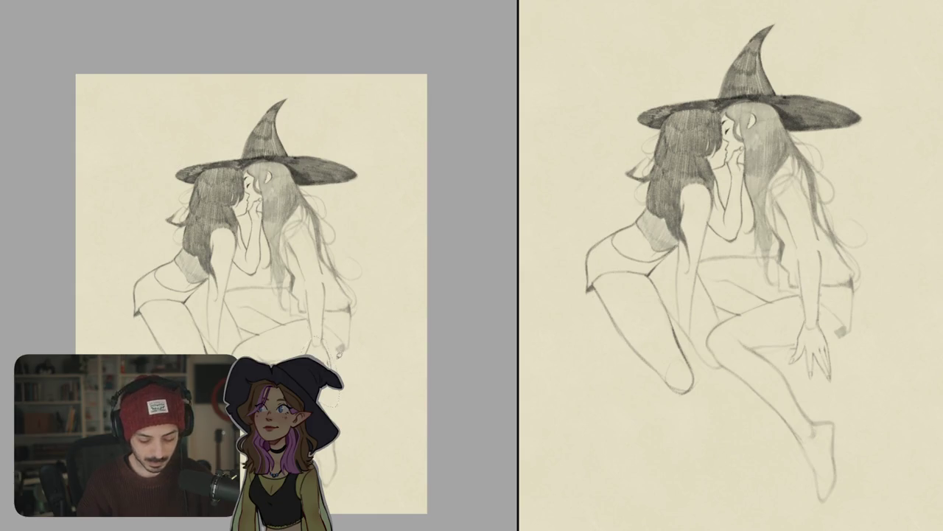
scroll(339, 355, up, 2)
scroll(339, 355, up, 3)
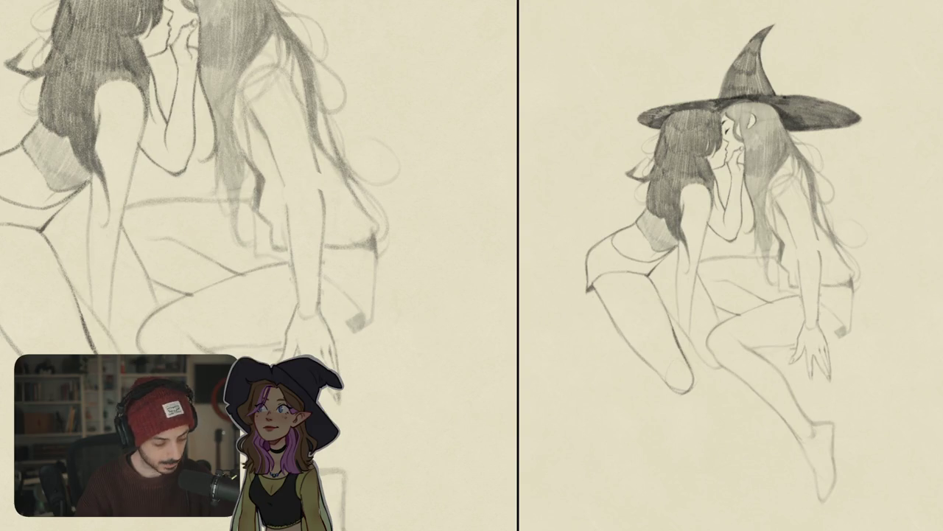
Refine the resting hand's fingers and draw the wrist cuff line.
scroll(192, 184, down, 1)
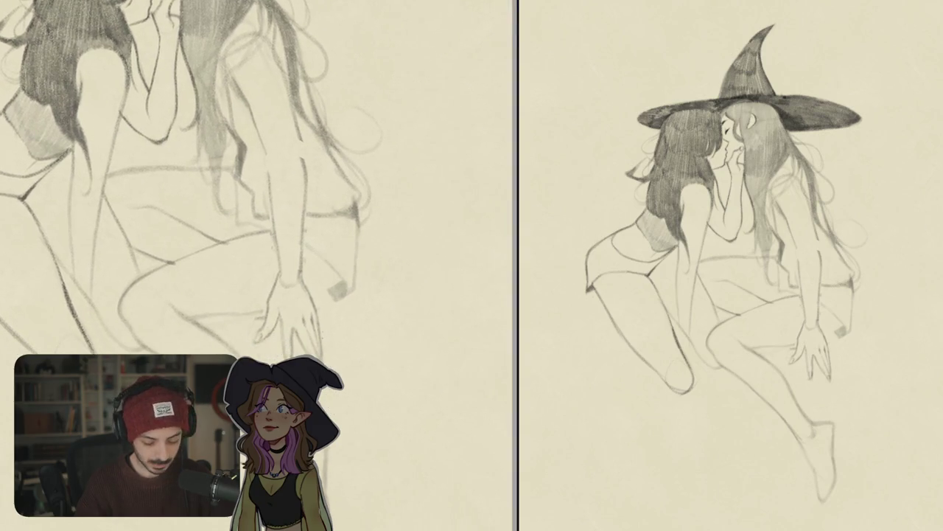
drag(307, 326, 332, 351)
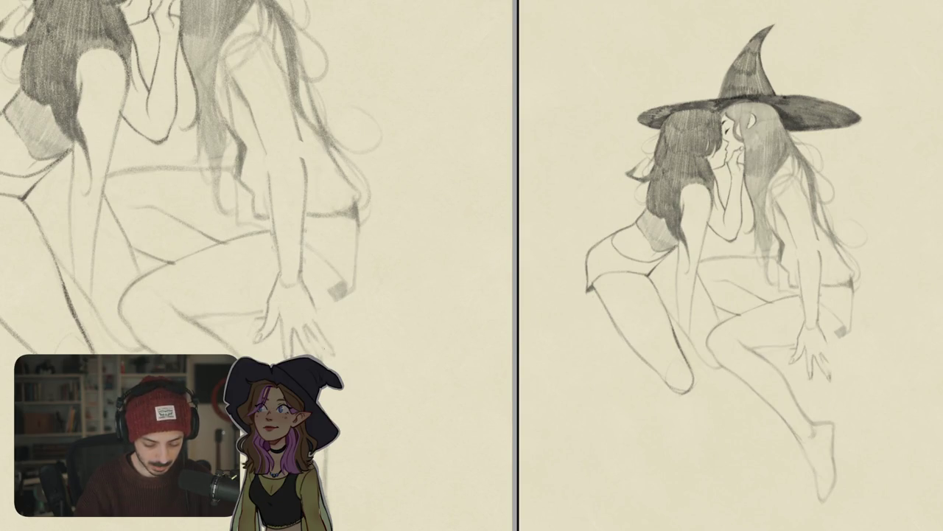
drag(317, 316, 323, 339)
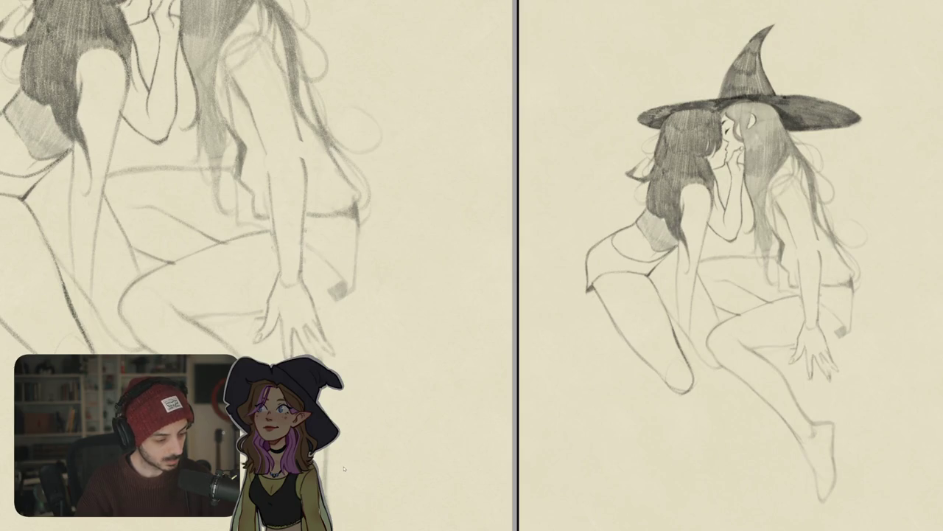
scroll(306, 318, up, 3)
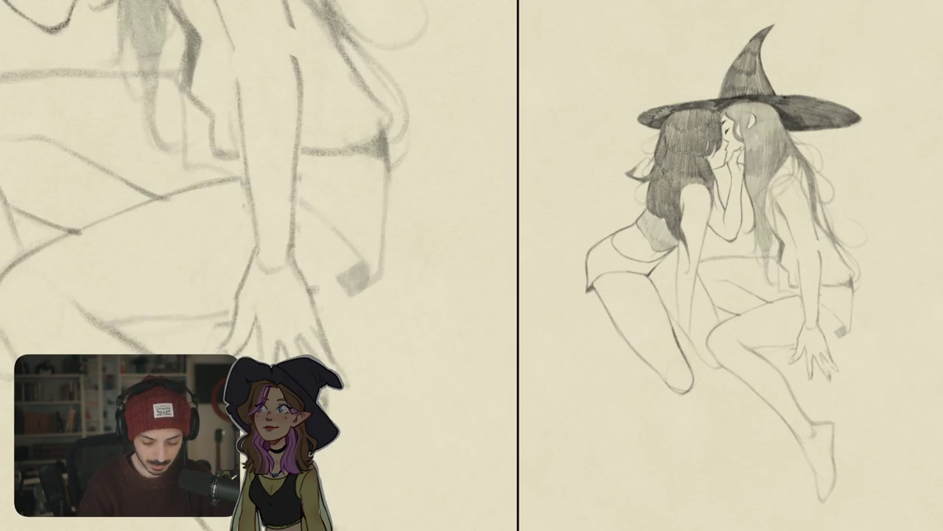
mouse_move(306, 292)
mouse_down()
mouse_move(367, 266)
mouse_move(317, 308)
mouse_up()
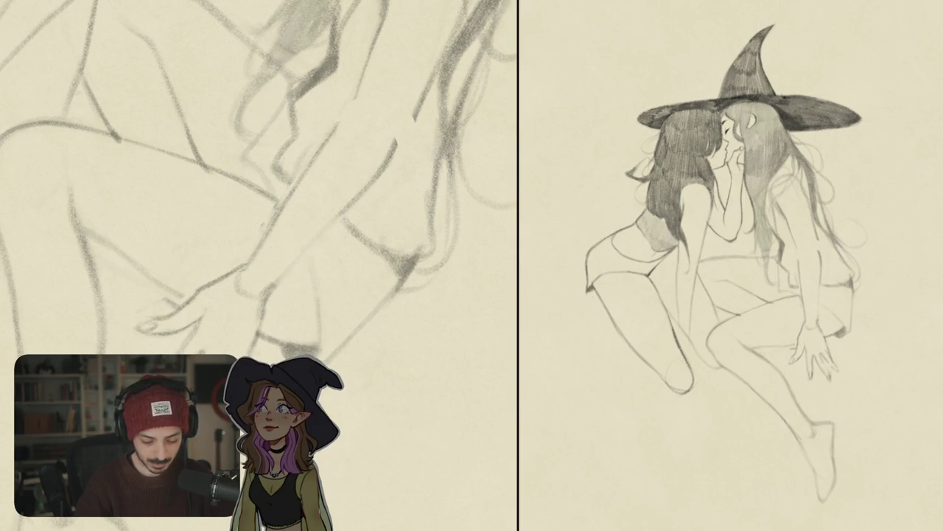
Add a loose hair strand, undo an overlong hair stroke, and return the view to the hand.
drag(346, 224, 361, 219)
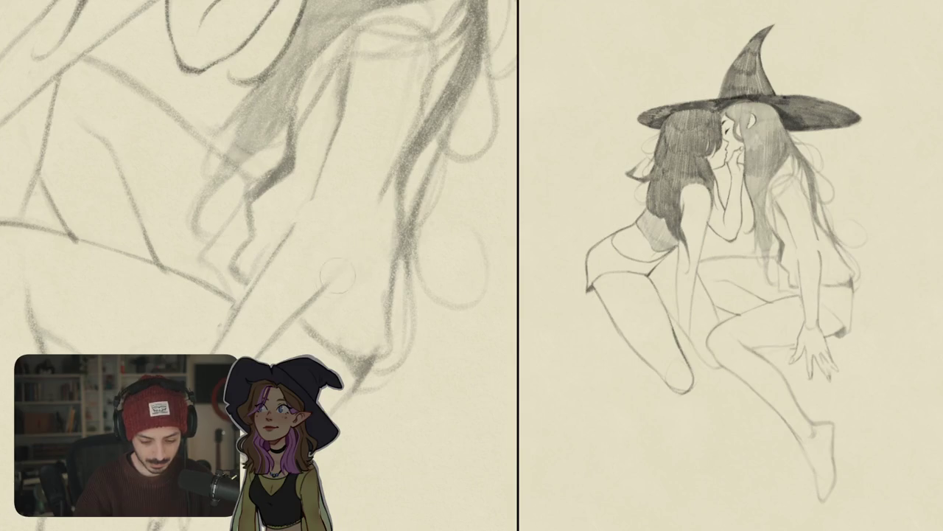
drag(383, 188, 342, 271)
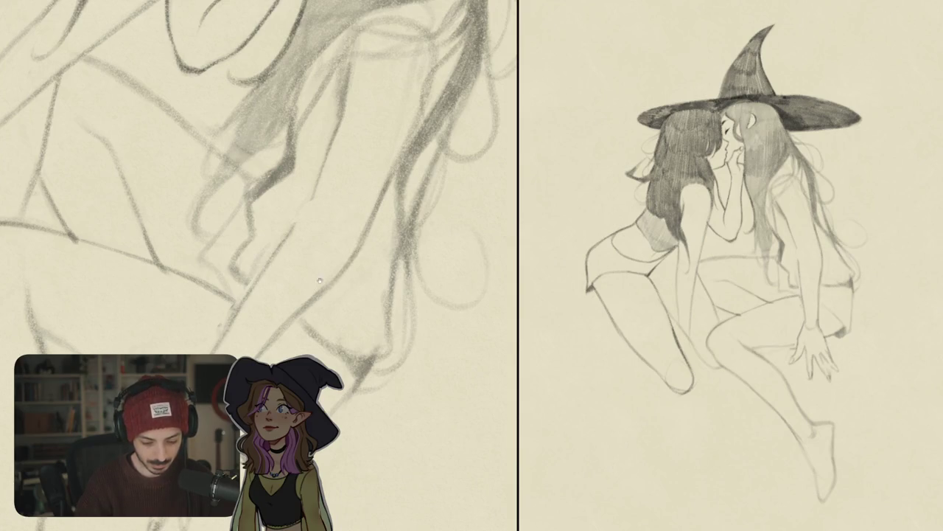
drag(258, 221, 281, 237)
mouse_move(274, 314)
mouse_down()
mouse_move(346, 190)
mouse_move(309, 264)
mouse_up()
key(ctrl+z)
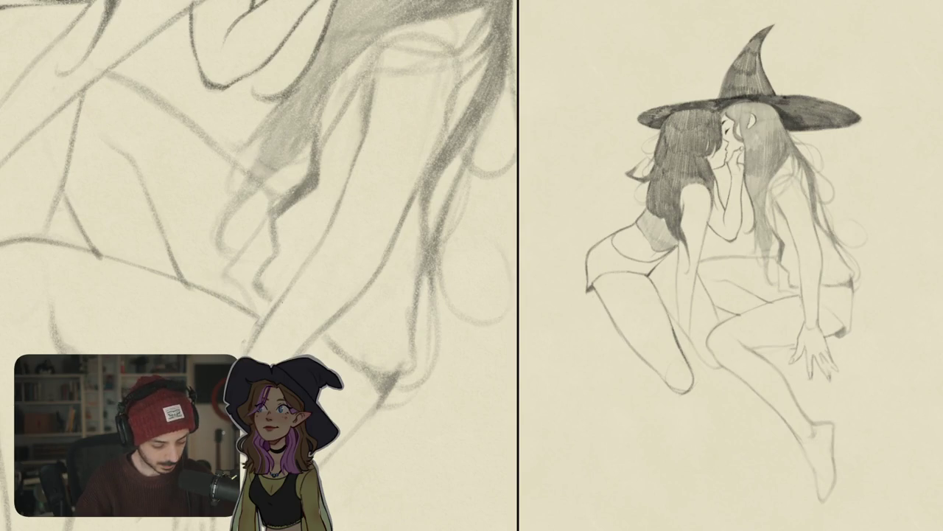
drag(286, 313, 311, 341)
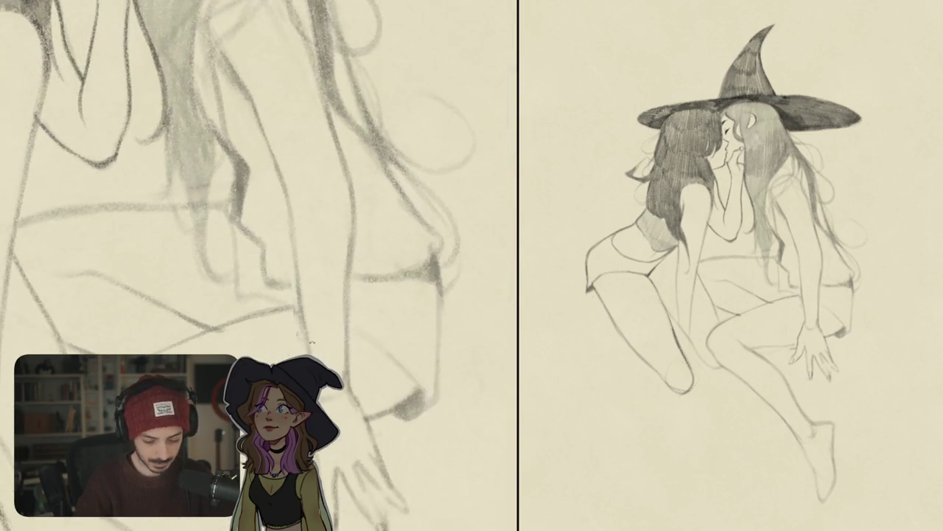
mouse_move(287, 274)
mouse_down()
mouse_move(342, 208)
mouse_move(383, 286)
mouse_up()
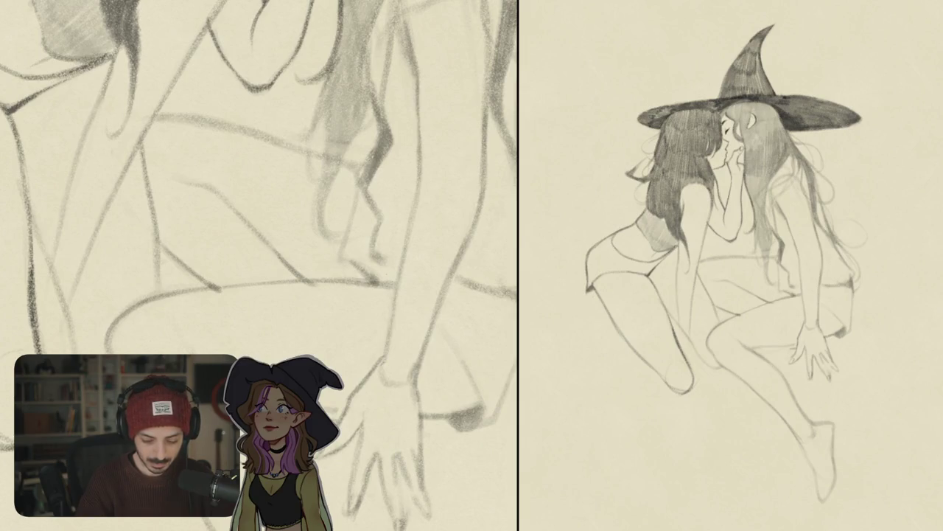
scroll(258, 265, down, 5)
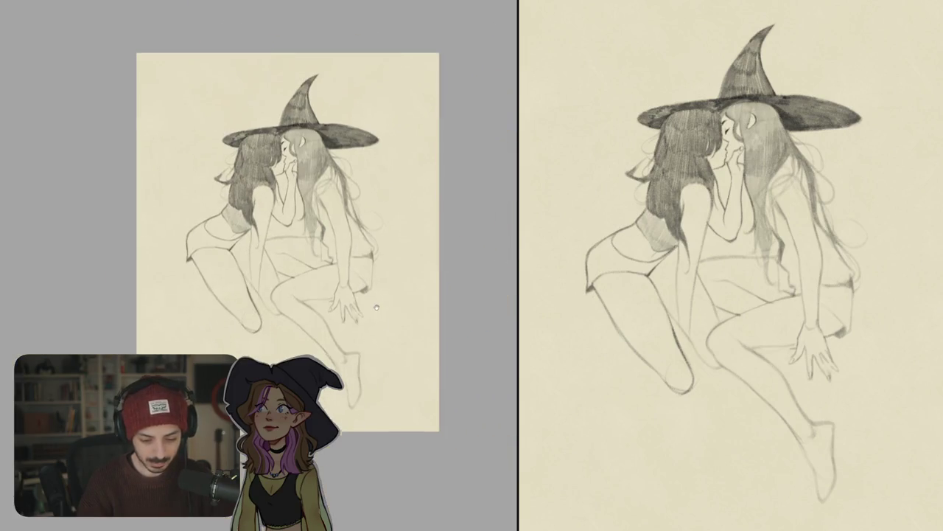
Erase part of the left leg outline and redraw it with a darker line.
drag(410, 295, 383, 243)
scroll(264, 252, up, 5)
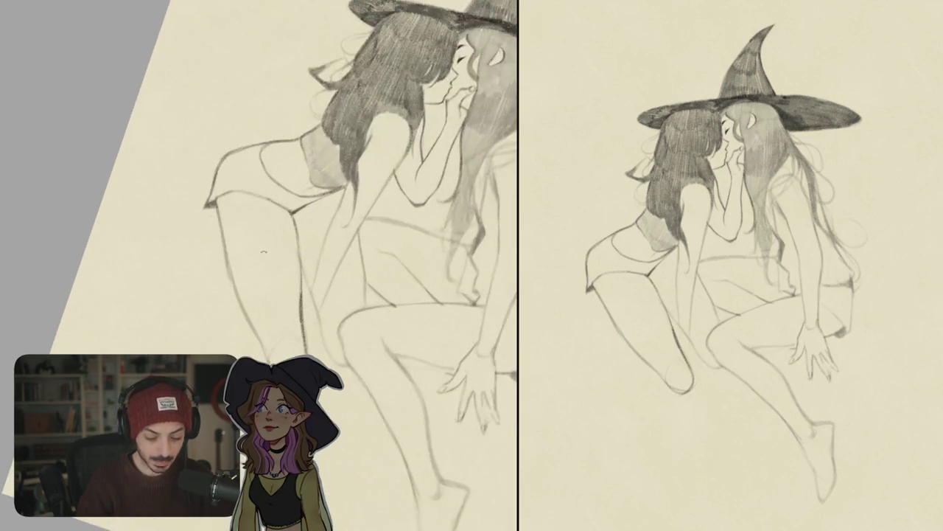
drag(221, 208, 257, 339)
drag(218, 206, 223, 258)
mouse_move(218, 204)
mouse_down()
mouse_move(237, 299)
mouse_move(266, 360)
mouse_move(348, 275)
mouse_up()
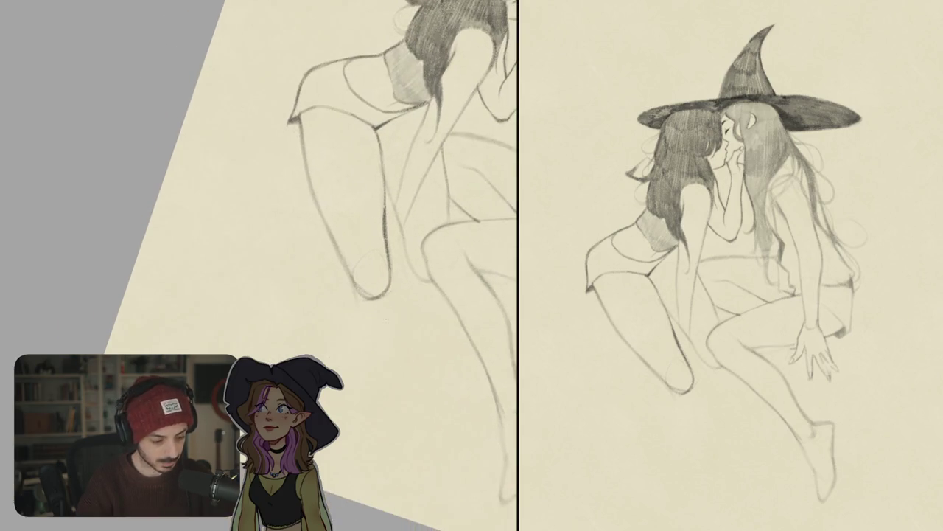
Undo stray lower-leg strokes, redraw the knee outline, and add short strokes under the knee.
mouse_move(407, 312)
mouse_down()
mouse_move(354, 275)
mouse_move(339, 177)
mouse_move(345, 364)
mouse_up()
key(ctrl+z)
key(ctrl+z)
key(ctrl+z)
drag(332, 221, 323, 302)
key(ctrl+z)
key(ctrl+z)
mouse_move(290, 202)
mouse_down()
mouse_move(321, 211)
mouse_move(307, 251)
mouse_move(328, 286)
mouse_move(348, 292)
mouse_up()
key(ctrl+z)
mouse_move(331, 221)
mouse_down()
mouse_move(346, 266)
mouse_move(383, 280)
mouse_move(382, 264)
mouse_move(367, 332)
mouse_up()
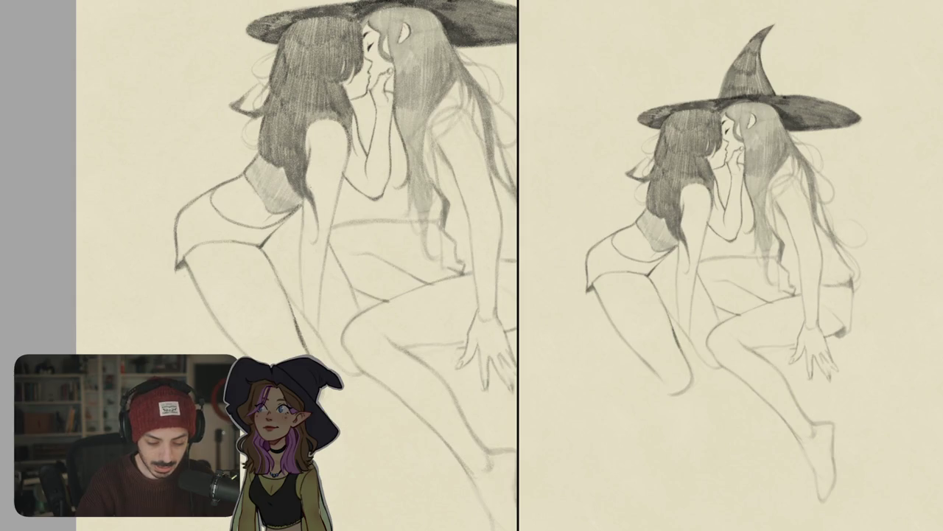
key(ctrl+0)
scroll(294, 221, up, 1)
scroll(295, 221, up, 3)
scroll(280, 206, up, 4)
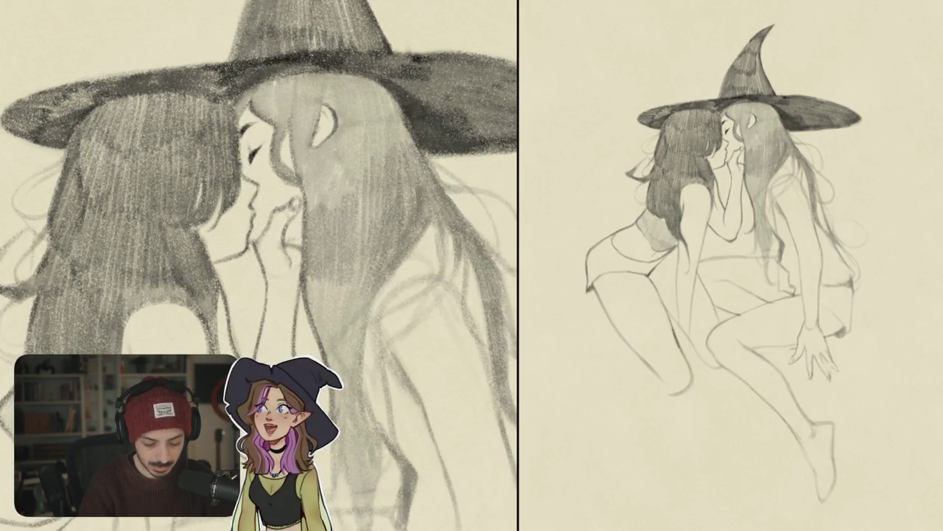
key(ctrl+0)
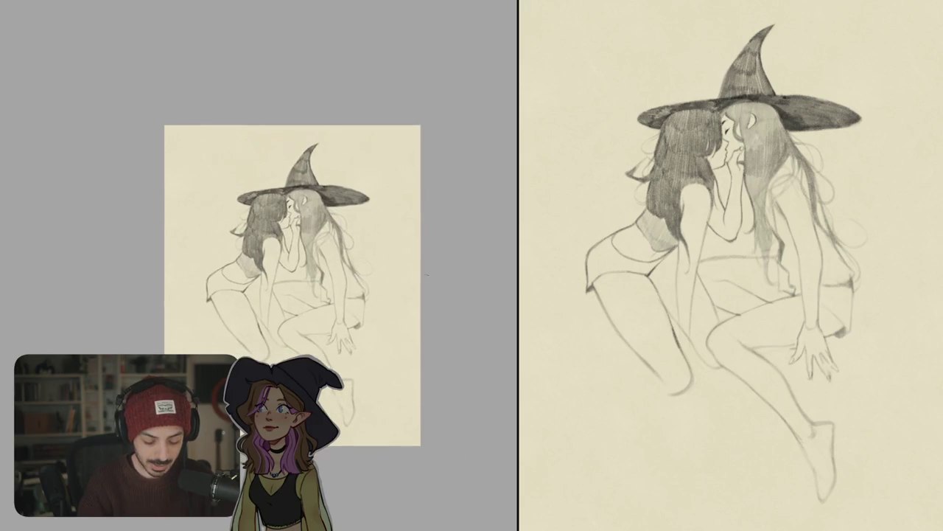
Erase the stray stroke by the chin, then reset the view upright and centred.
scroll(300, 260, up, 5)
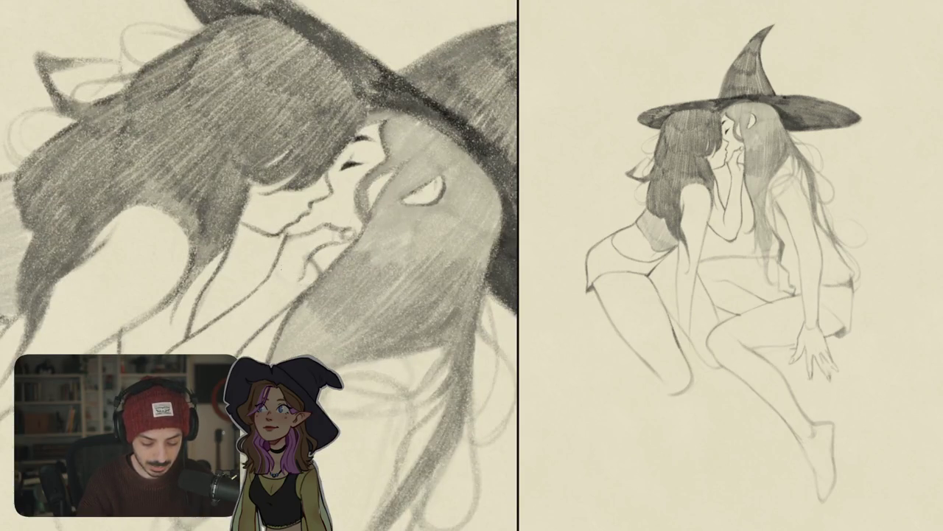
drag(271, 242, 284, 274)
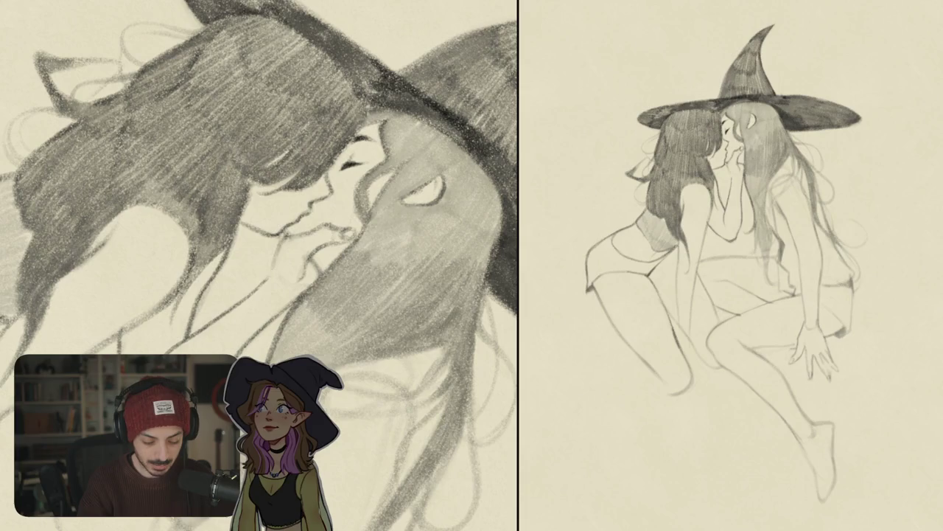
key(ctrl+0)
scroll(381, 316, down, 2)
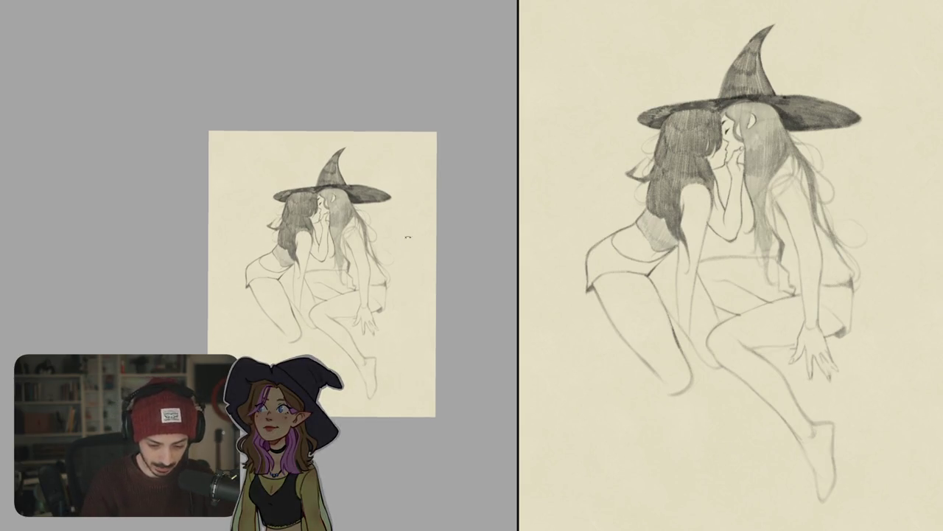
scroll(259, 265, up, 5)
drag(308, 205, 278, 210)
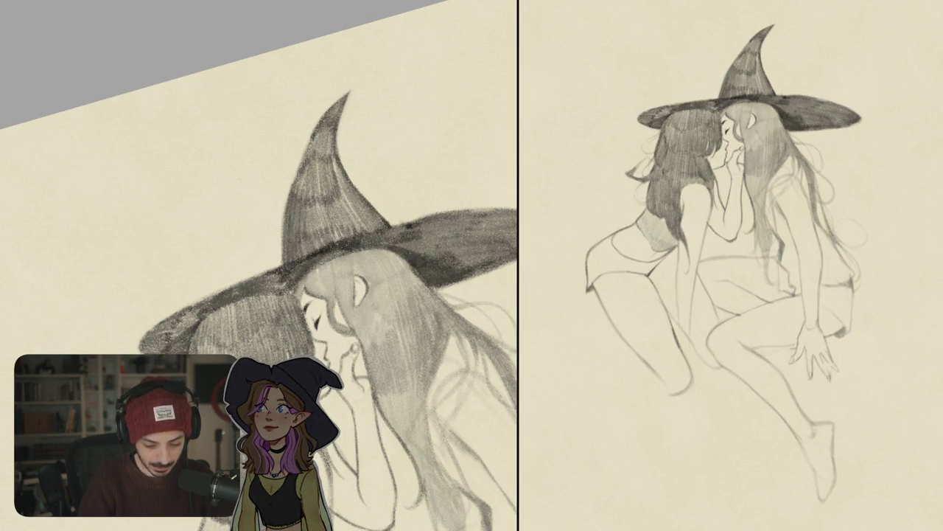
scroll(295, 295, down, 5)
key(ctrl+0)
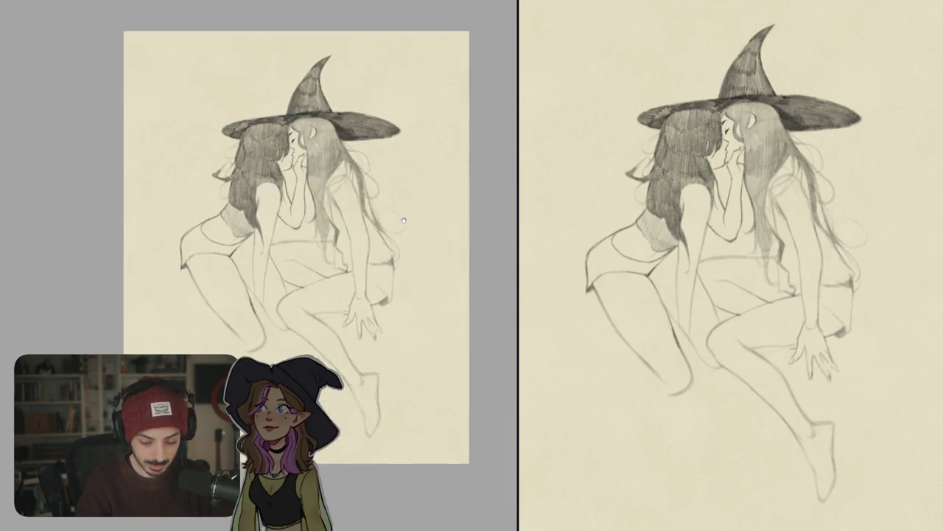
Rotate the page and sketch a line below the thigh plus short strokes for the rear foot.
mouse_move(358, 216)
mouse_down()
mouse_move(440, 163)
mouse_move(369, 206)
mouse_move(346, 244)
mouse_up()
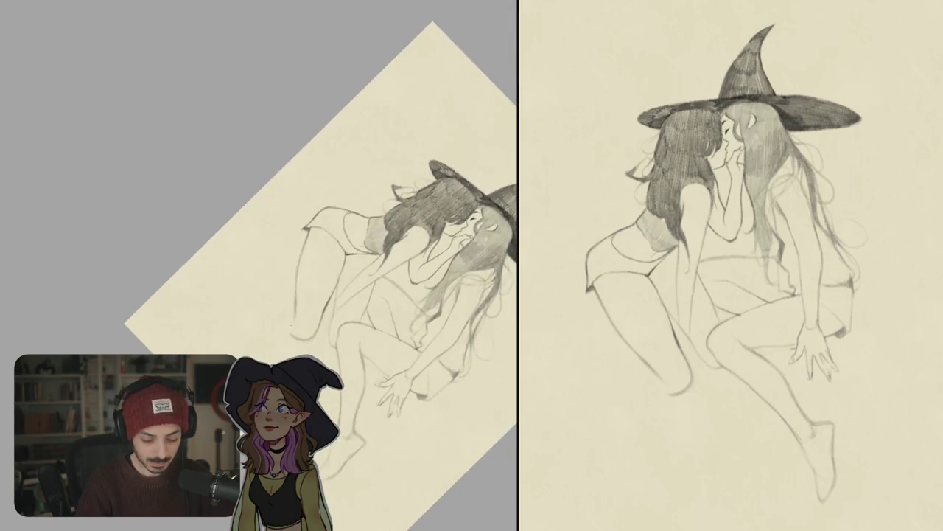
drag(284, 271, 281, 287)
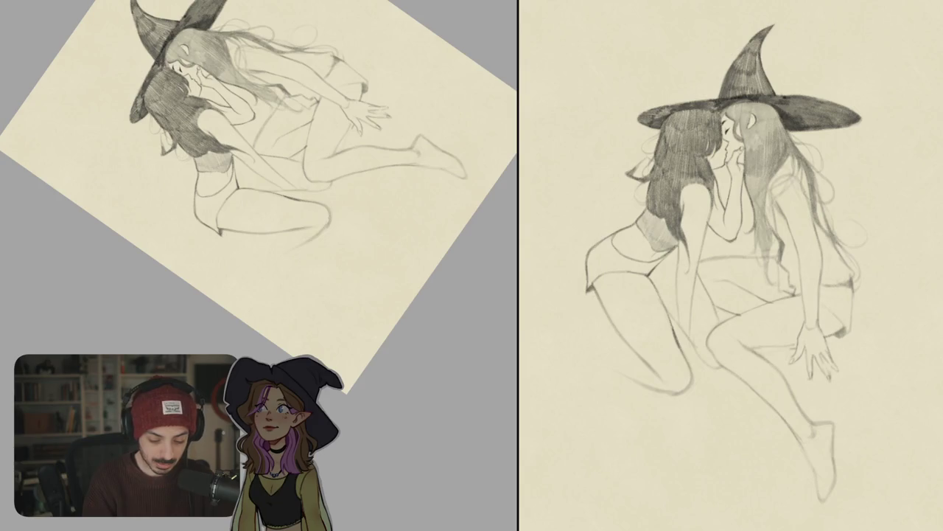
mouse_move(324, 234)
mouse_down()
mouse_move(247, 260)
mouse_move(246, 248)
mouse_up()
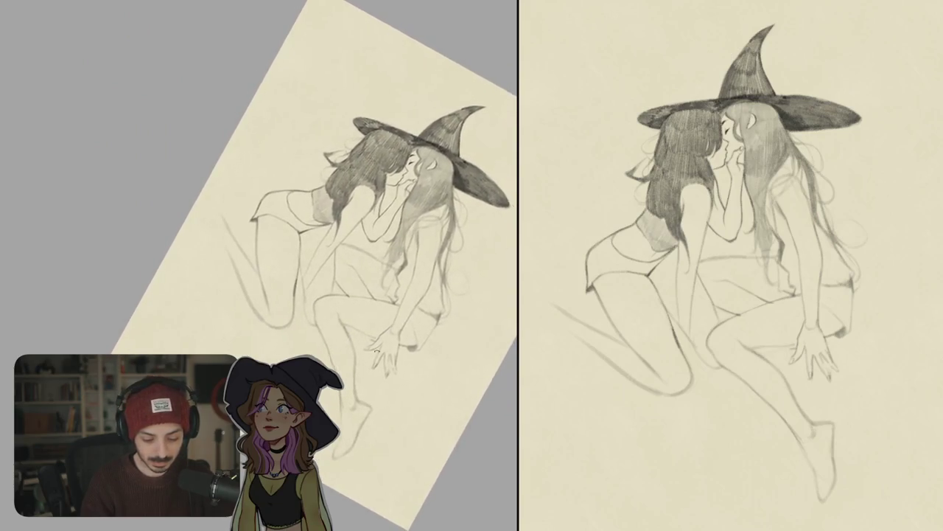
drag(251, 323, 251, 341)
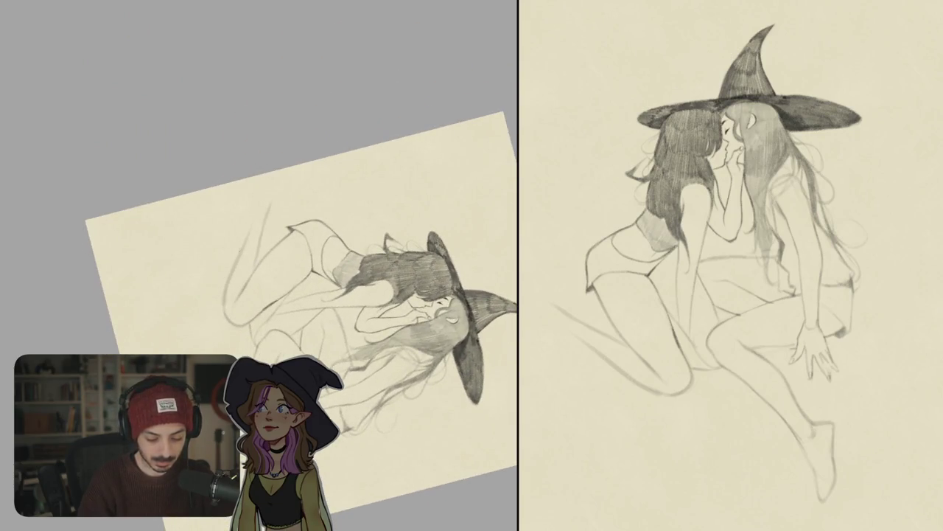
drag(239, 251, 220, 237)
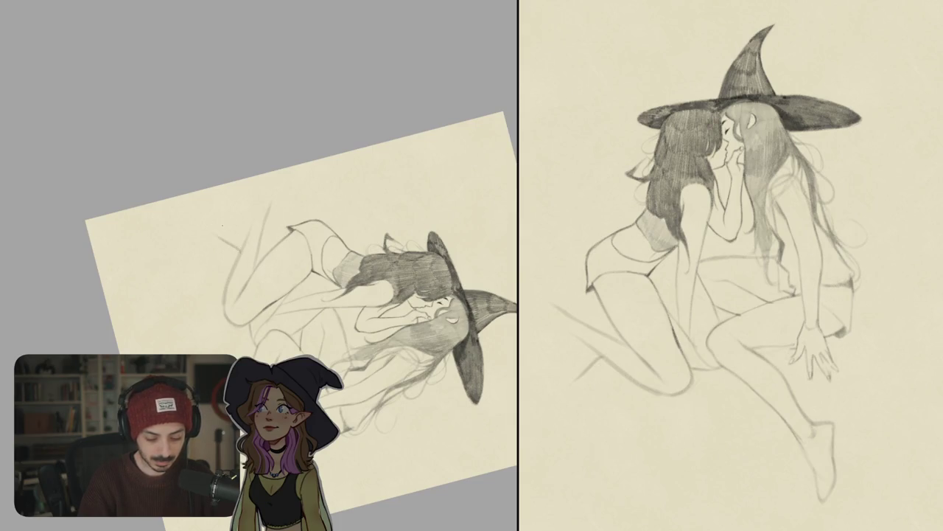
mouse_move(227, 277)
mouse_down()
mouse_move(212, 303)
mouse_move(244, 302)
mouse_up()
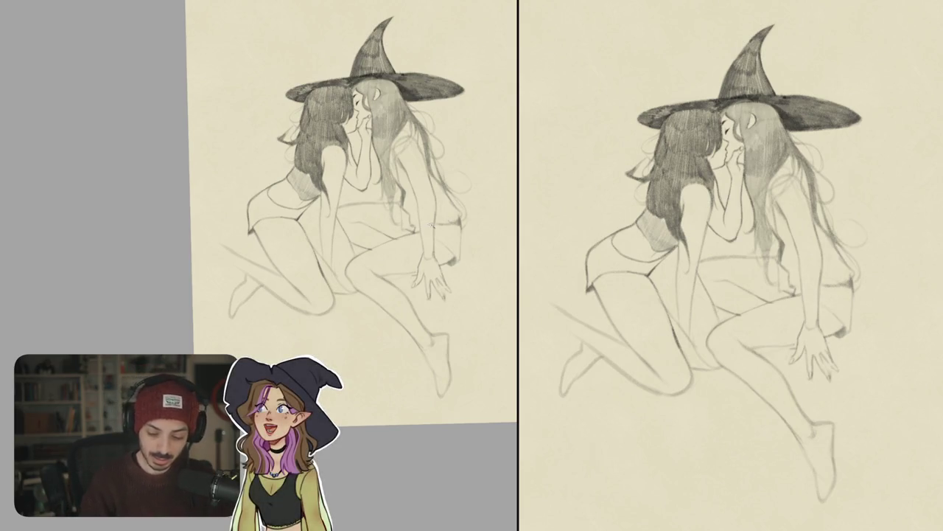
Reposition the view past the hand and legs, then darken two strands in the flowing hair.
scroll(429, 251, up, 5)
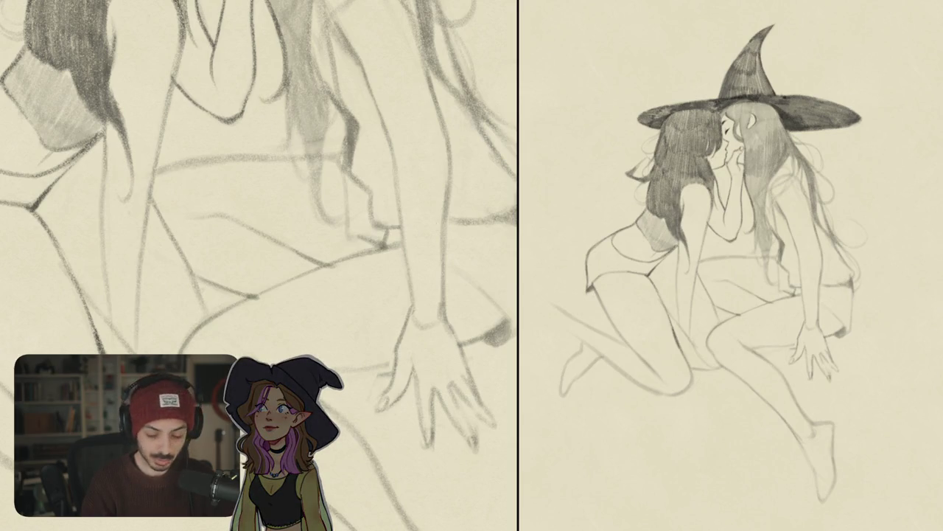
scroll(259, 265, up, 1)
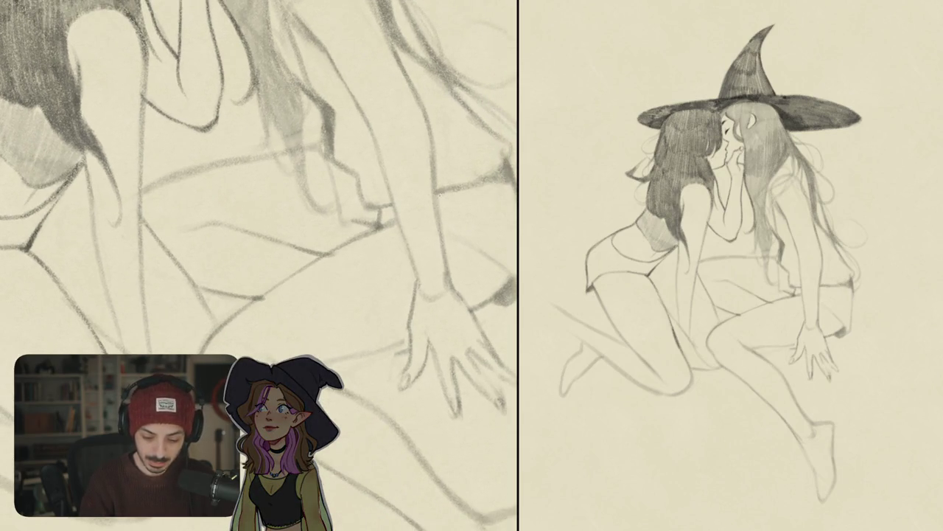
mouse_move(417, 218)
mouse_down()
mouse_move(375, 243)
mouse_move(385, 292)
mouse_up()
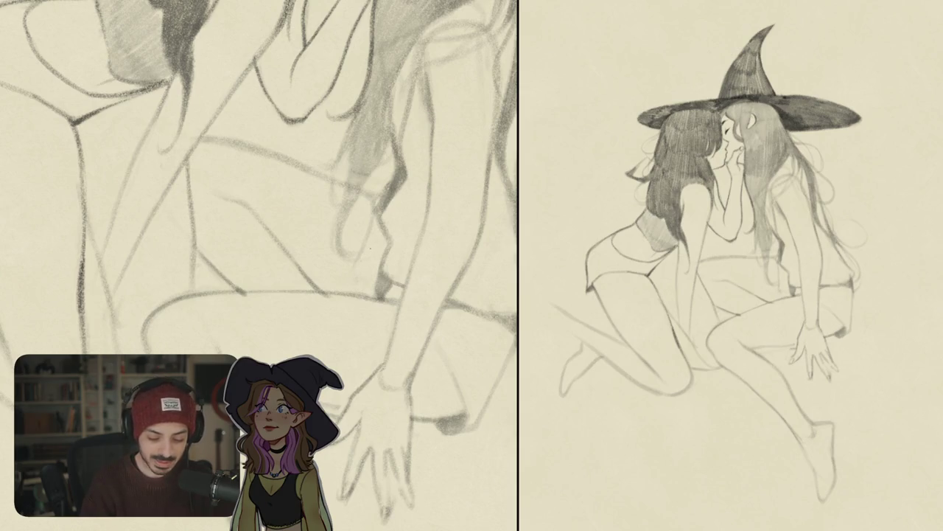
drag(370, 257, 322, 303)
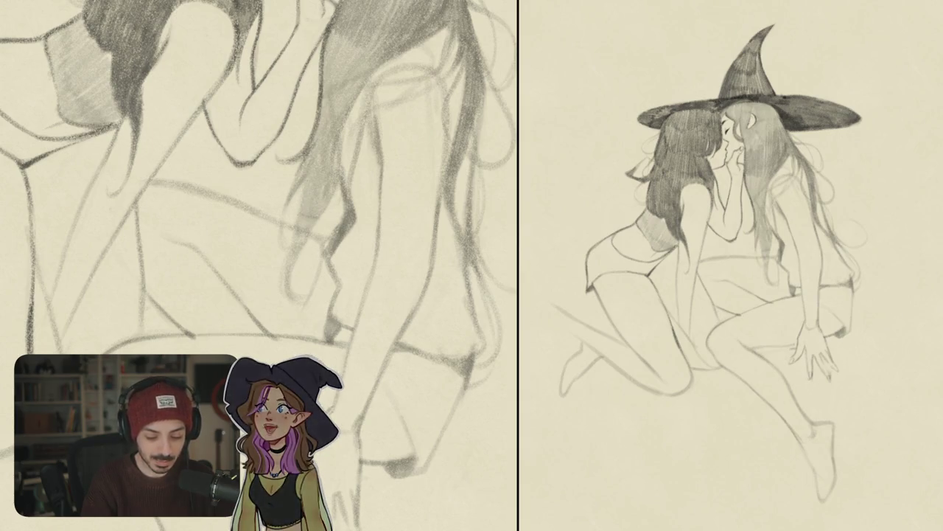
drag(309, 220, 299, 250)
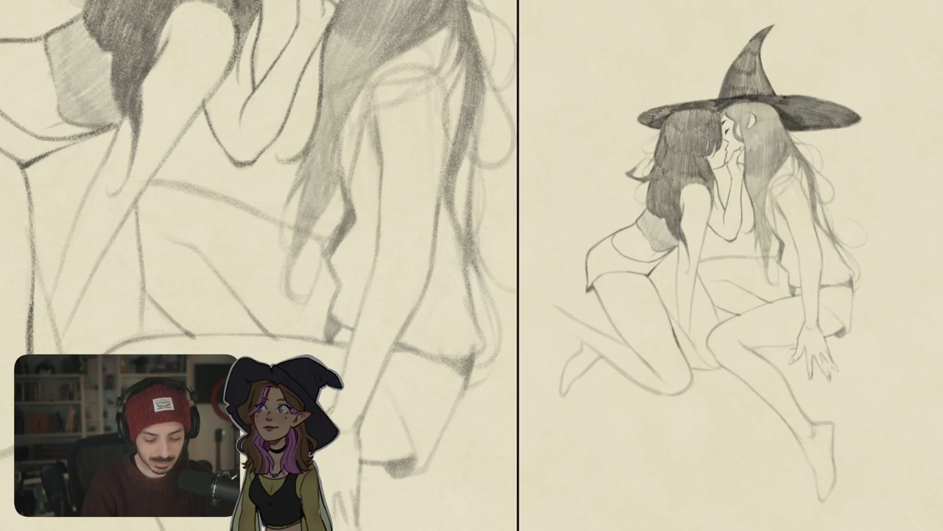
mouse_move(315, 180)
mouse_down()
mouse_move(310, 201)
mouse_move(341, 213)
mouse_up()
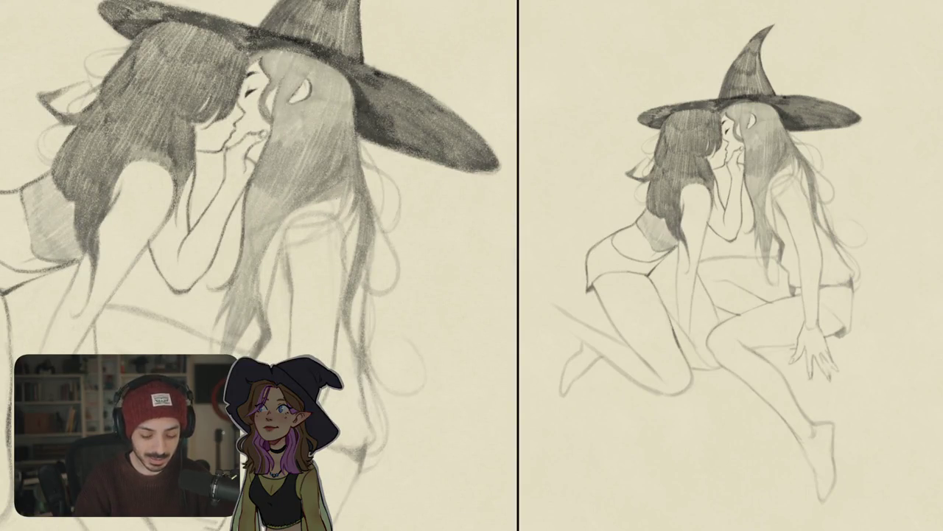
Darken the right witch's hair with vertical strands and lightly shade below the hat brim.
drag(351, 188, 352, 254)
drag(354, 210, 353, 271)
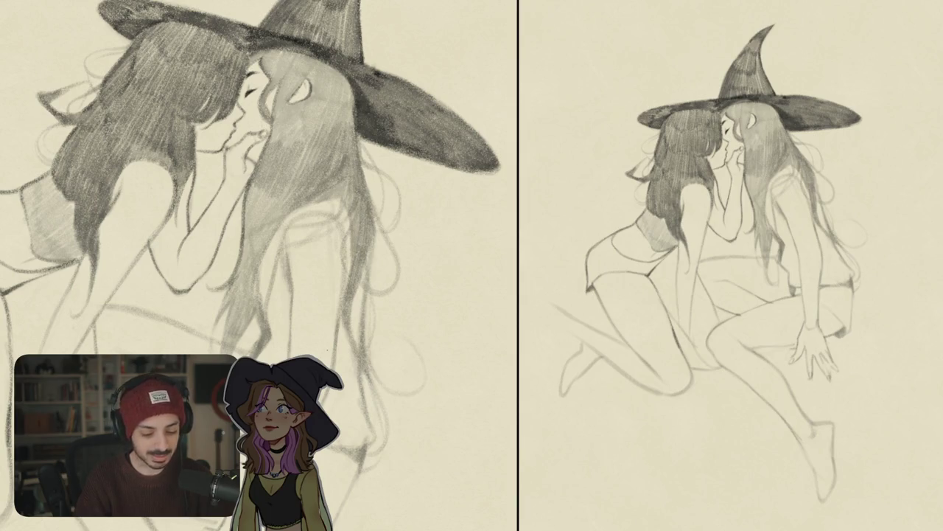
key(ctrl+0)
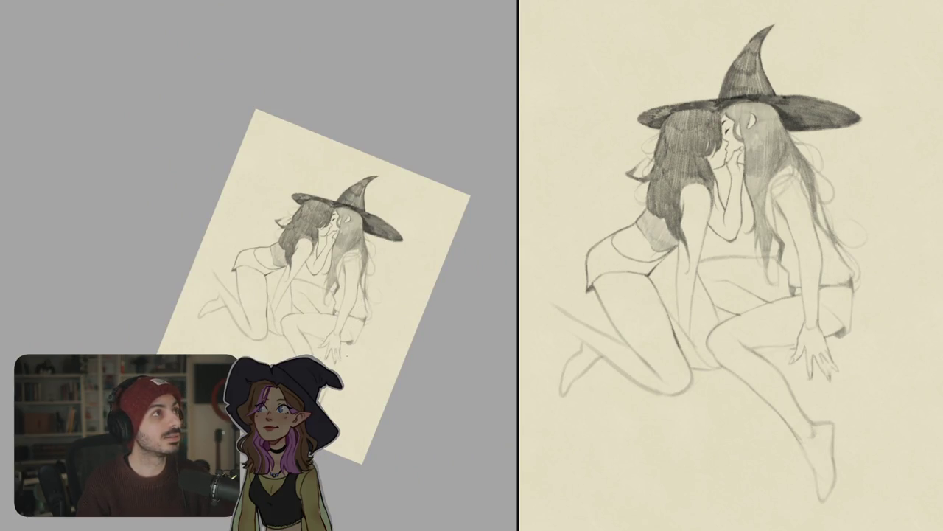
scroll(258, 258, up, 5)
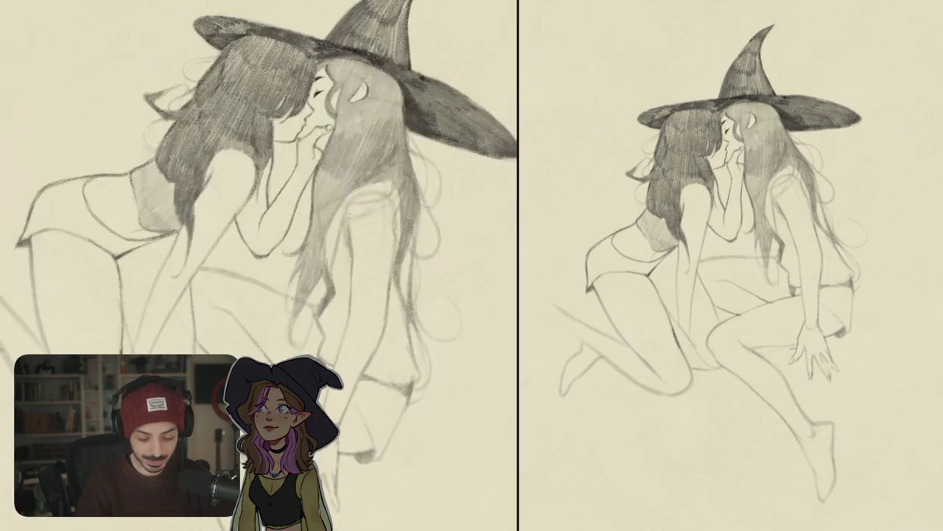
drag(341, 224, 335, 283)
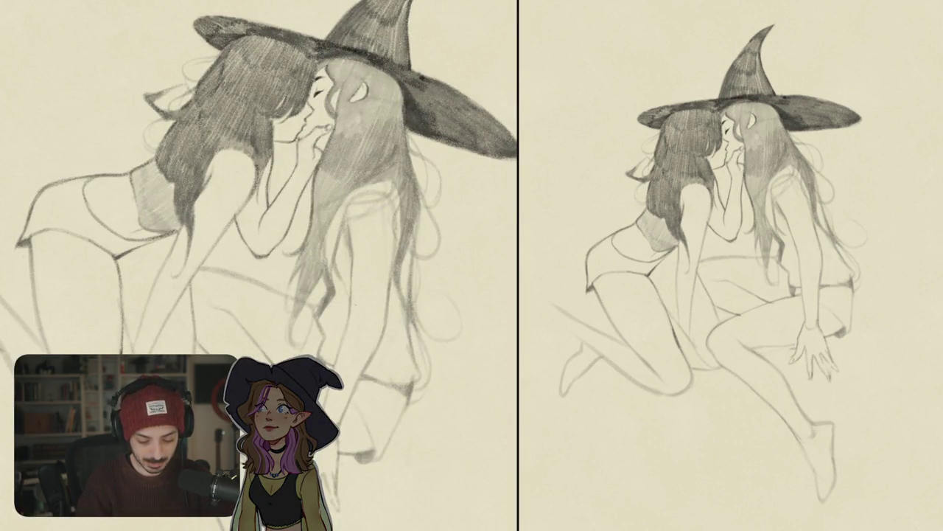
drag(333, 206, 336, 273)
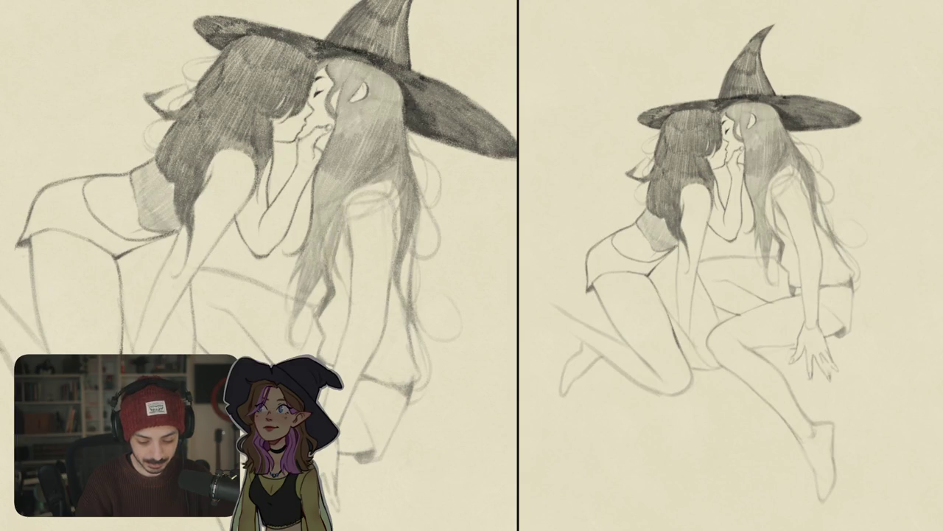
mouse_move(351, 196)
mouse_down()
mouse_move(391, 190)
mouse_move(398, 240)
mouse_up()
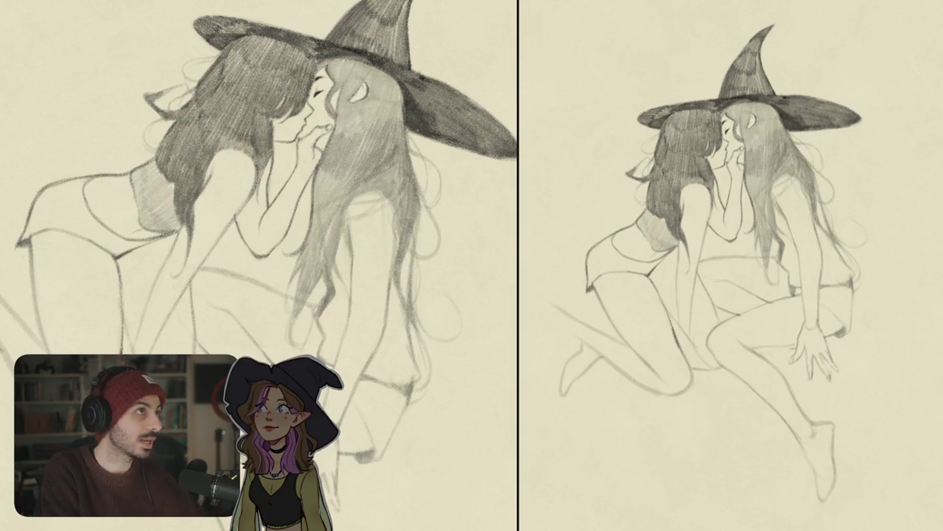
Rotate the view and add dark strands by the right witch's forehead.
scroll(469, 249, up, 3)
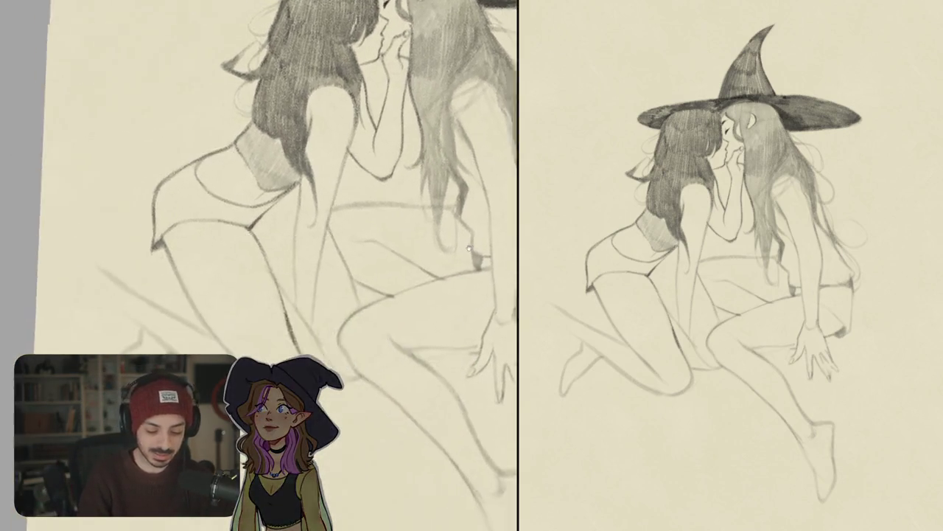
drag(468, 250, 273, 251)
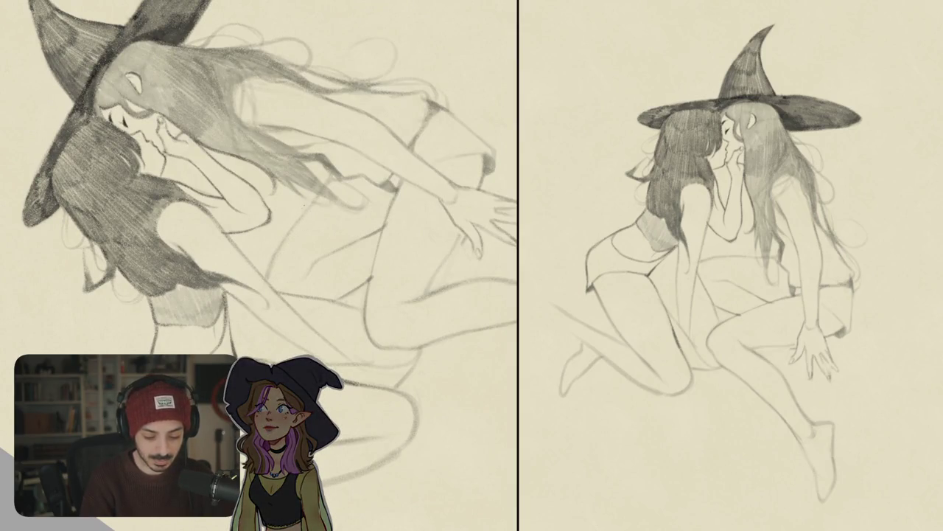
key(ctrl+0)
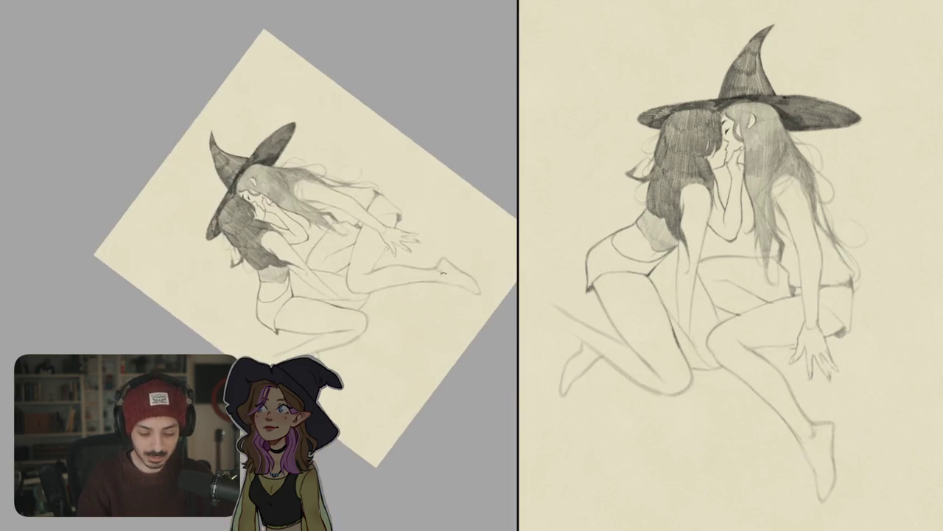
scroll(310, 235, up, 5)
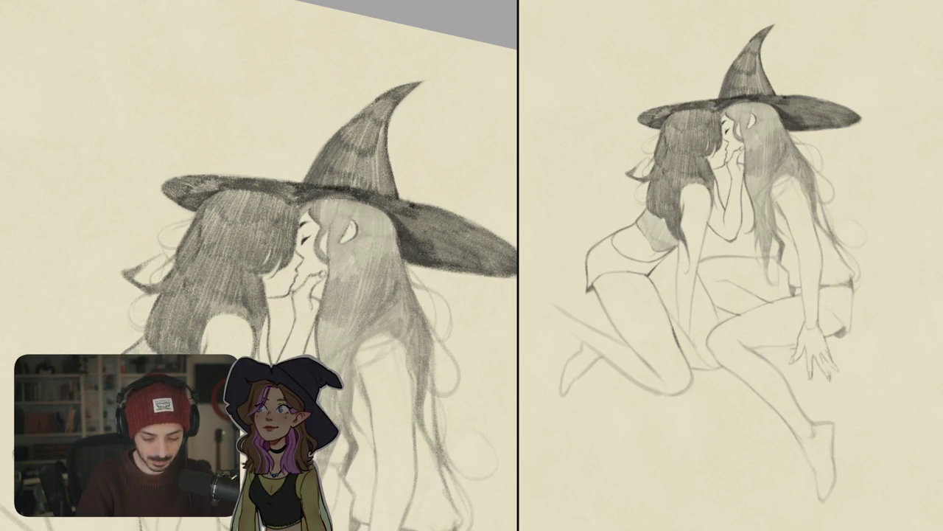
drag(336, 201, 331, 224)
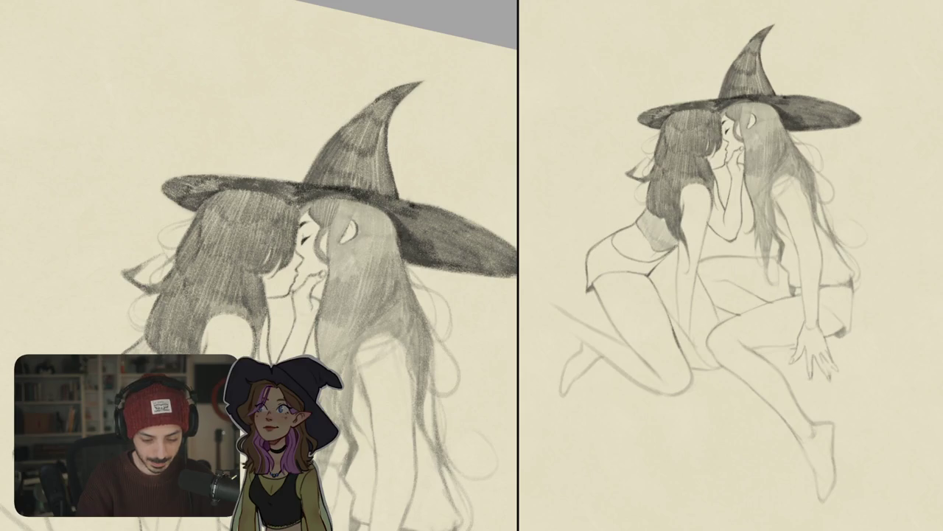
scroll(324, 233, down, 5)
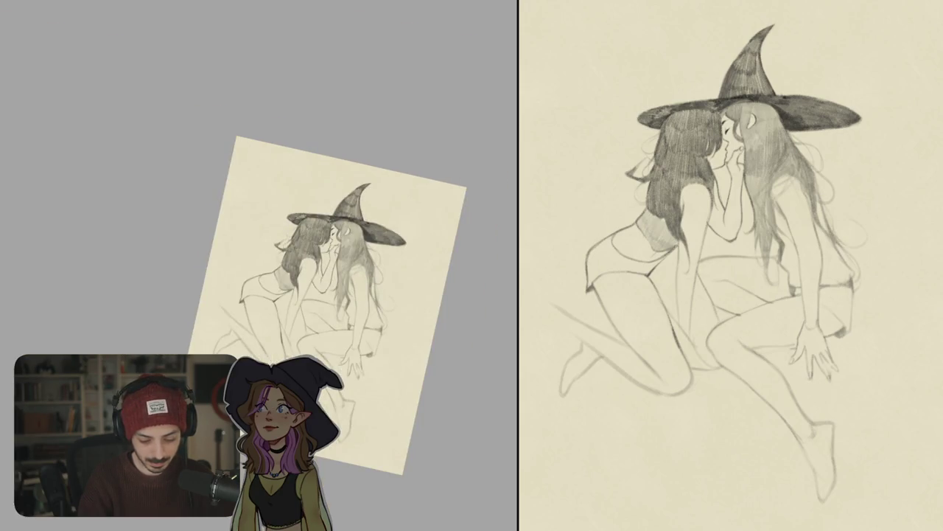
scroll(326, 226, up, 5)
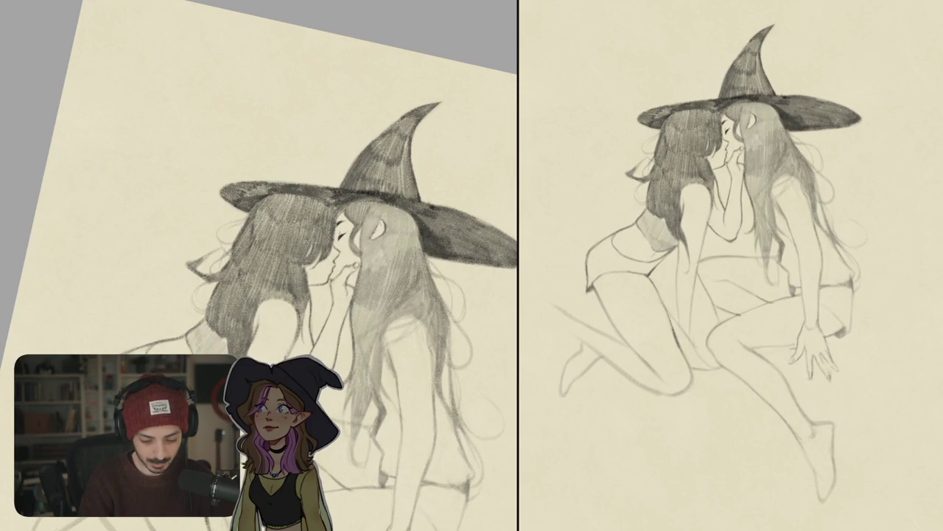
scroll(397, 214, down, 5)
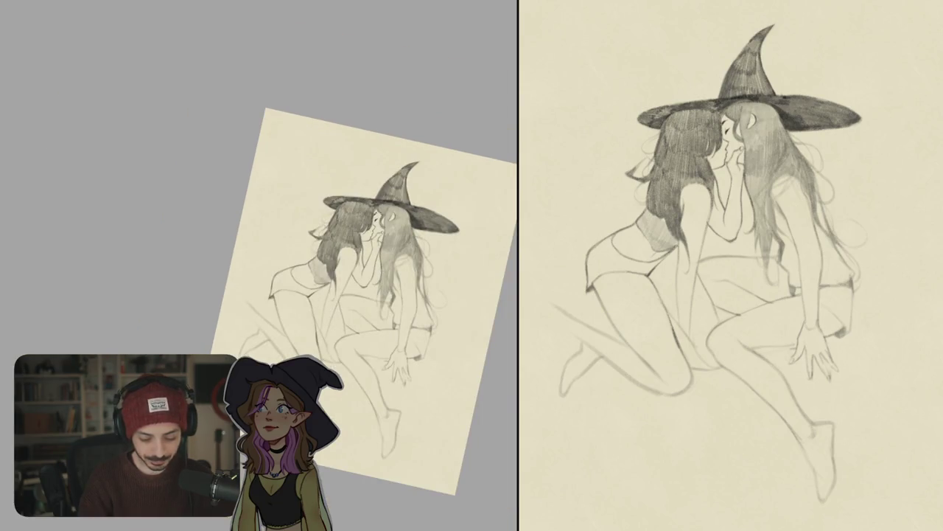
scroll(347, 280, up, 5)
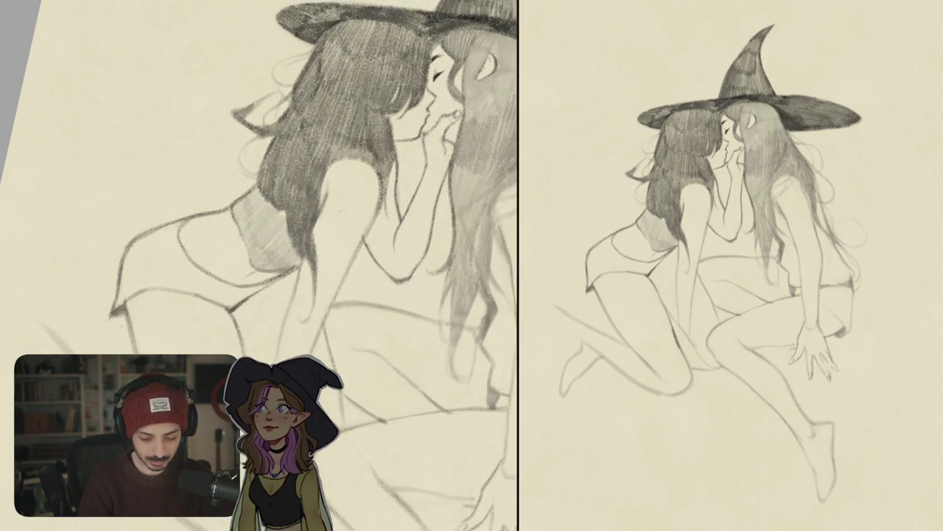
scroll(357, 234, up, 2)
Sketch the rose's petals on the dark-haired witch's shoulder.
mouse_move(387, 279)
mouse_down()
mouse_move(377, 224)
mouse_move(351, 200)
mouse_move(361, 207)
mouse_up()
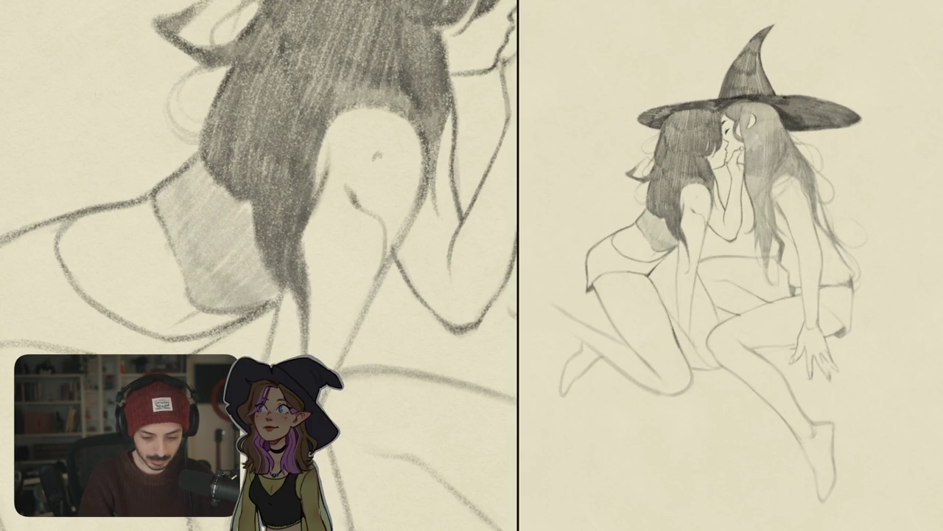
drag(376, 156, 380, 170)
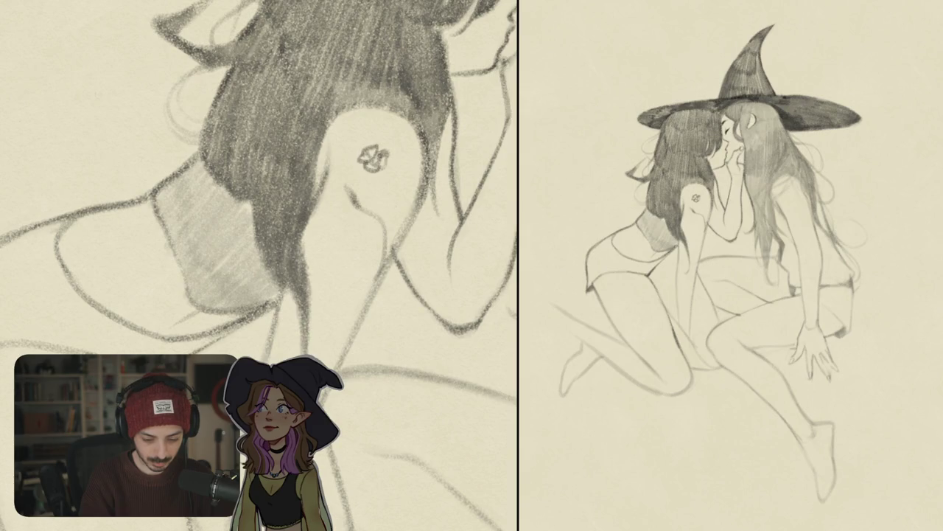
mouse_move(384, 145)
mouse_down()
mouse_move(388, 162)
mouse_move(361, 174)
mouse_move(389, 181)
mouse_up()
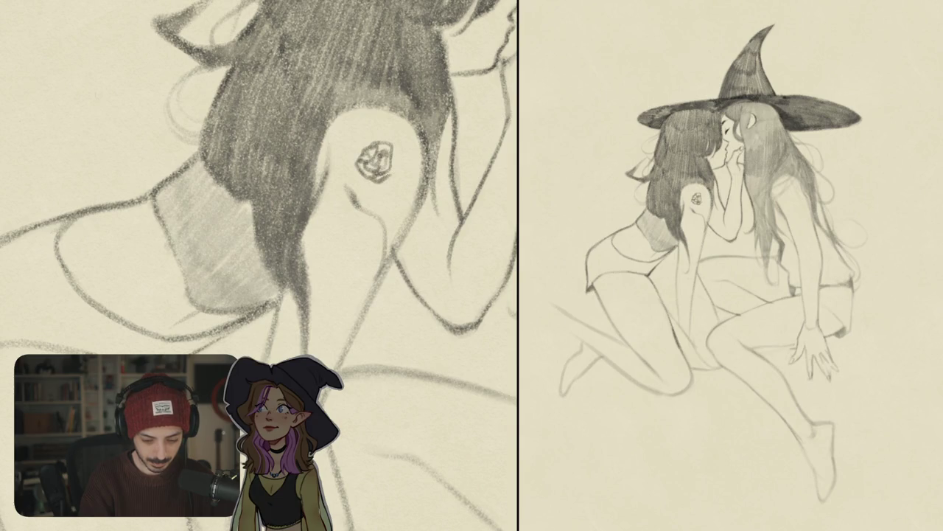
drag(364, 143, 361, 191)
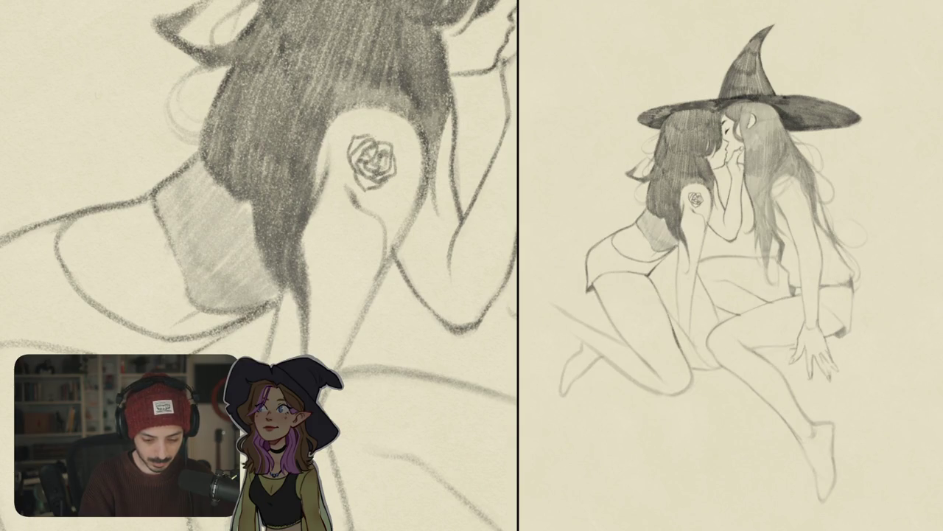
mouse_move(402, 153)
mouse_down()
mouse_move(397, 171)
mouse_move(405, 181)
mouse_up()
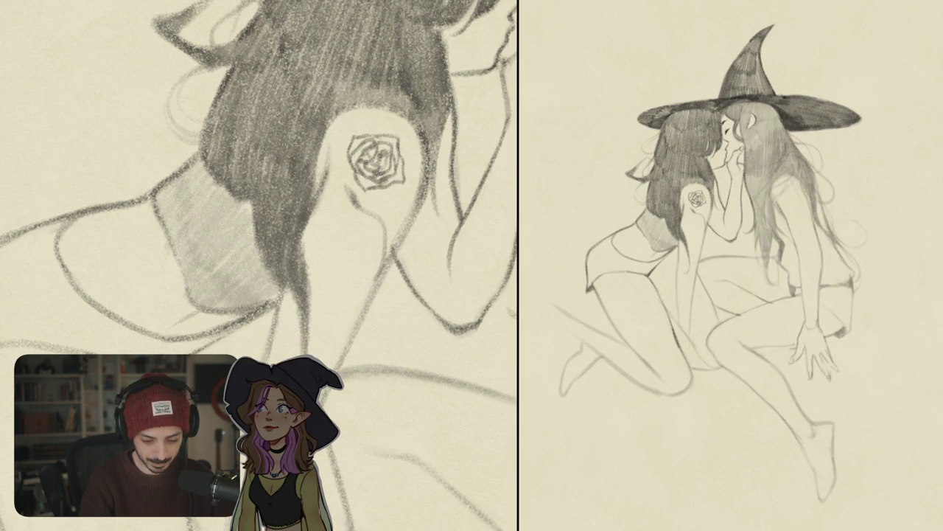
scroll(260, 265, down, 5)
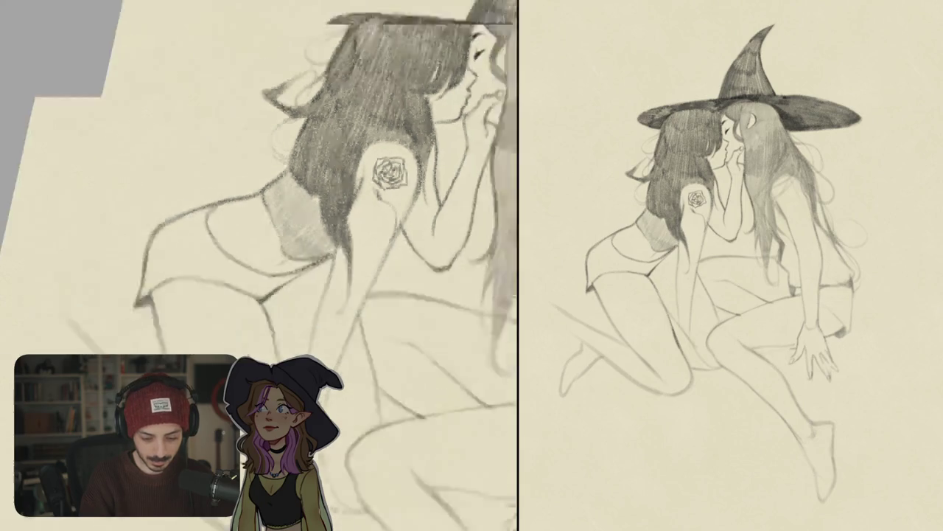
scroll(402, 181, up, 5)
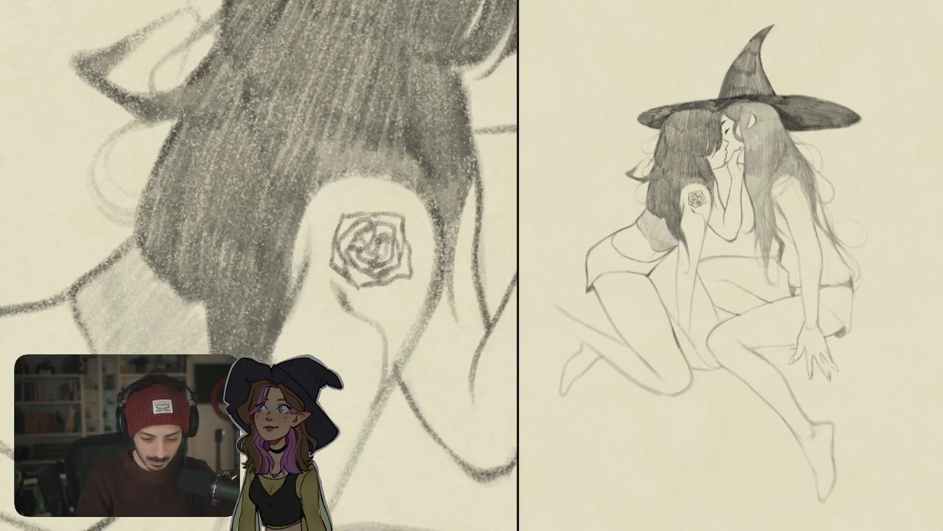
Darken the upper arm contour and draw a stem with leaves below the rose.
drag(317, 261, 310, 232)
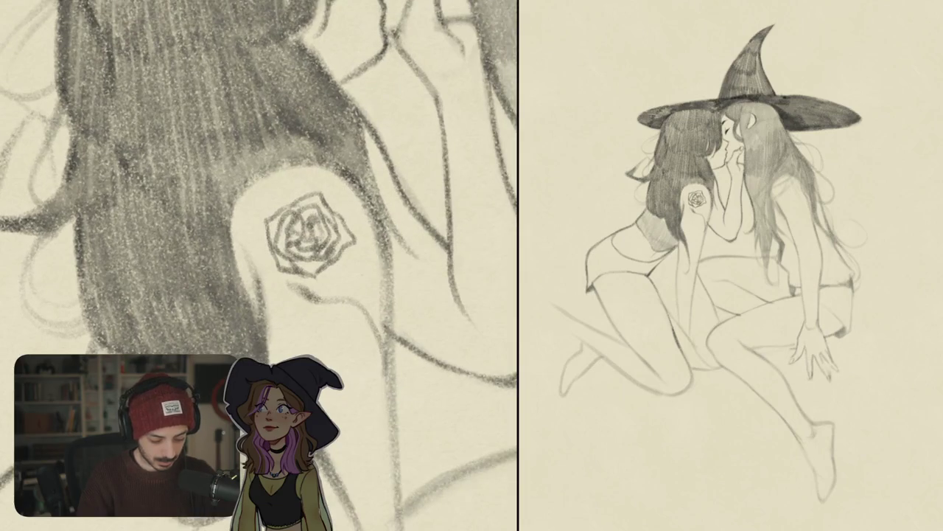
mouse_move(233, 208)
mouse_down()
mouse_move(273, 163)
mouse_move(317, 161)
mouse_up()
mouse_move(309, 233)
mouse_down()
mouse_move(311, 251)
mouse_move(312, 207)
mouse_up()
drag(302, 248, 347, 317)
mouse_move(343, 302)
mouse_down()
mouse_move(375, 252)
mouse_move(345, 296)
mouse_up()
drag(288, 252, 283, 295)
mouse_move(285, 252)
mouse_down()
mouse_move(267, 299)
mouse_move(280, 304)
mouse_move(277, 328)
mouse_up()
Darken the rose stem and loop a curl at its end.
mouse_move(302, 258)
mouse_down()
mouse_move(337, 200)
mouse_move(376, 169)
mouse_up()
drag(319, 214, 283, 271)
mouse_move(376, 169)
mouse_down()
mouse_move(211, 115)
mouse_move(229, 103)
mouse_up()
drag(282, 224, 285, 277)
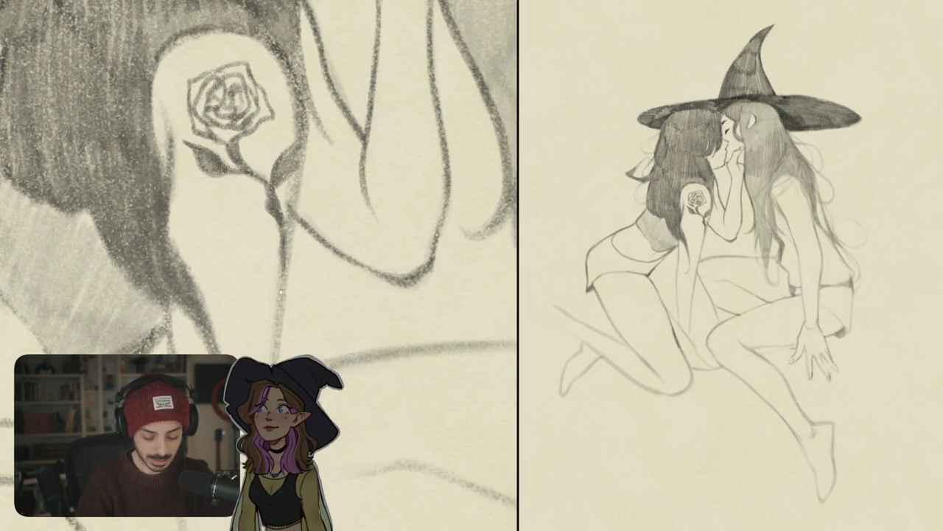
drag(228, 103, 254, 55)
mouse_move(307, 213)
mouse_down()
mouse_move(280, 245)
mouse_move(249, 213)
mouse_move(260, 193)
mouse_move(234, 187)
mouse_move(262, 158)
mouse_move(258, 187)
mouse_up()
mouse_move(263, 179)
mouse_down()
mouse_move(251, 211)
mouse_move(243, 188)
mouse_move(238, 221)
mouse_move(303, 274)
mouse_up()
Undo the lower stem strokes, redraw them, and darken the stem.
mouse_move(305, 225)
mouse_down()
mouse_move(301, 267)
mouse_move(277, 295)
mouse_up()
key(ctrl+z)
key(ctrl+z)
key(ctrl+z)
mouse_move(305, 227)
mouse_down()
mouse_move(286, 267)
mouse_move(289, 258)
mouse_up()
mouse_move(294, 252)
mouse_down()
mouse_move(259, 283)
mouse_move(230, 264)
mouse_move(234, 277)
mouse_move(273, 293)
mouse_move(305, 238)
mouse_move(294, 250)
mouse_up()
drag(313, 205, 301, 241)
key(ctrl+0)
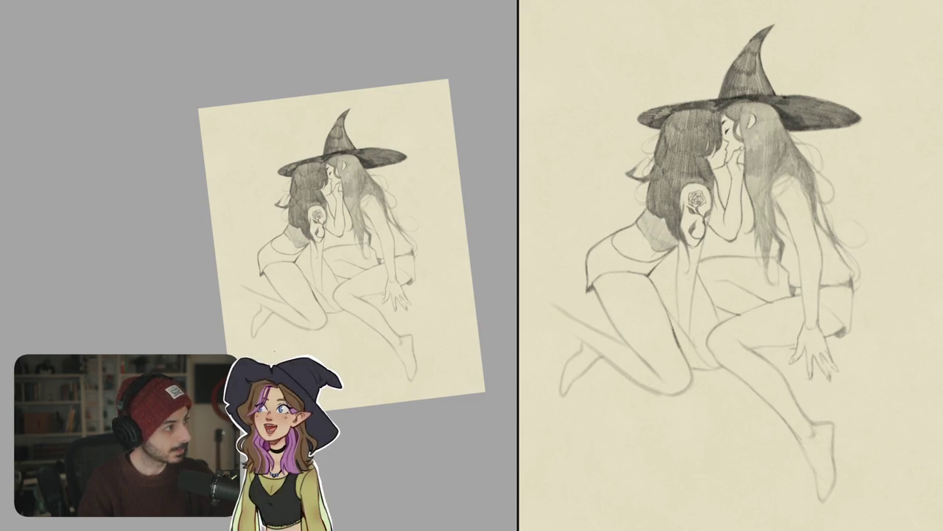
Shade the rose tattoo's edges while rotating the view around the arm.
scroll(317, 213, up, 5)
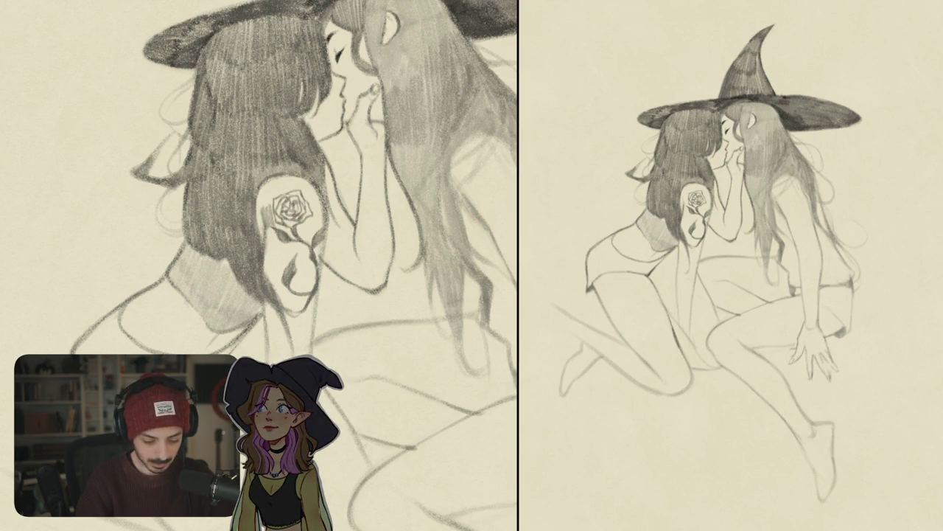
mouse_move(271, 230)
mouse_down()
mouse_move(267, 270)
mouse_move(279, 246)
mouse_up()
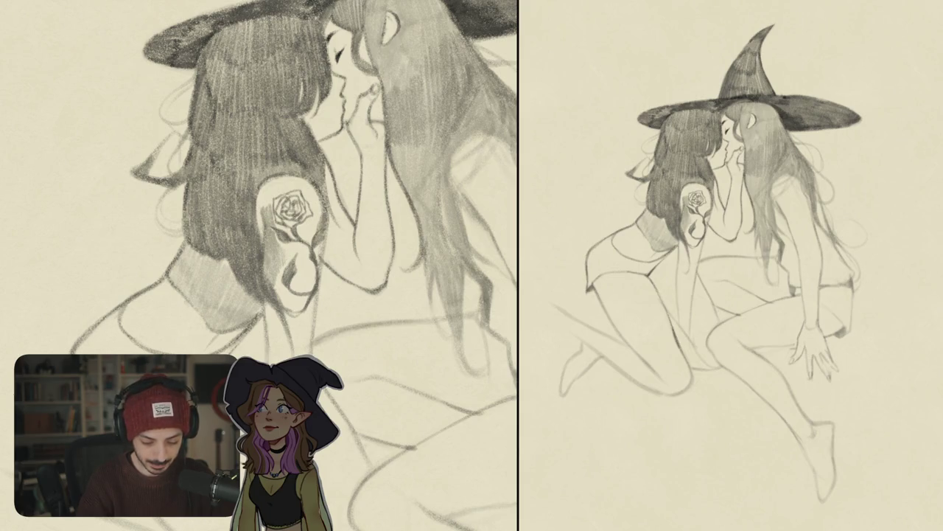
drag(313, 218, 306, 243)
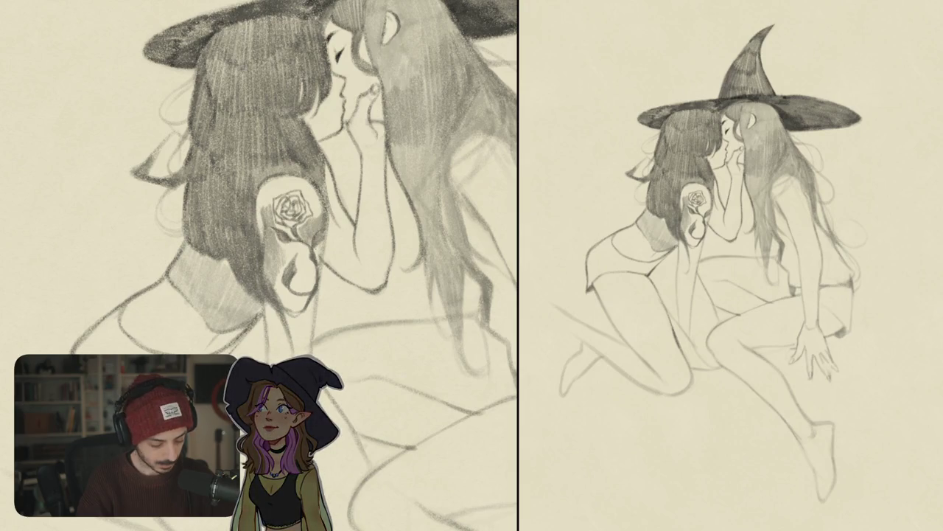
scroll(295, 265, up, 1)
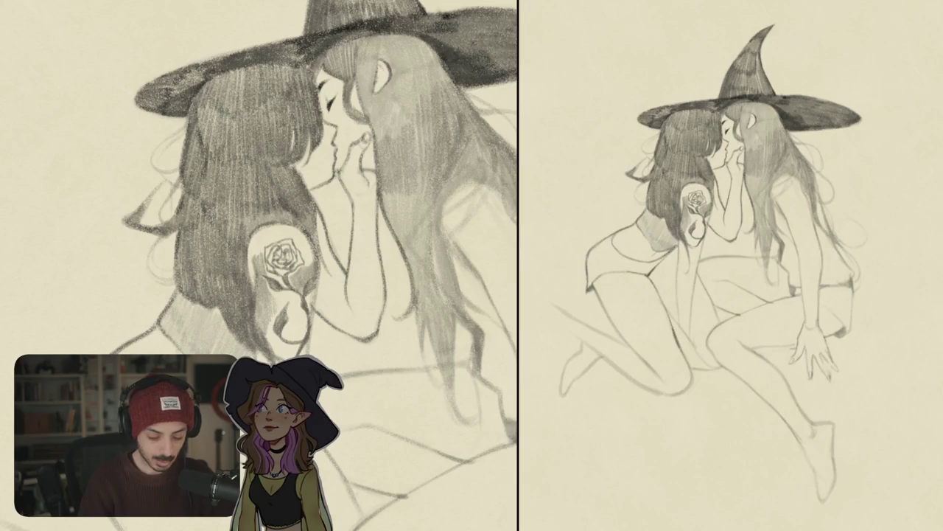
mouse_move(383, 265)
mouse_down()
mouse_move(259, 140)
mouse_move(155, 199)
mouse_up()
mouse_move(220, 221)
mouse_down()
mouse_move(241, 237)
mouse_move(224, 243)
mouse_up()
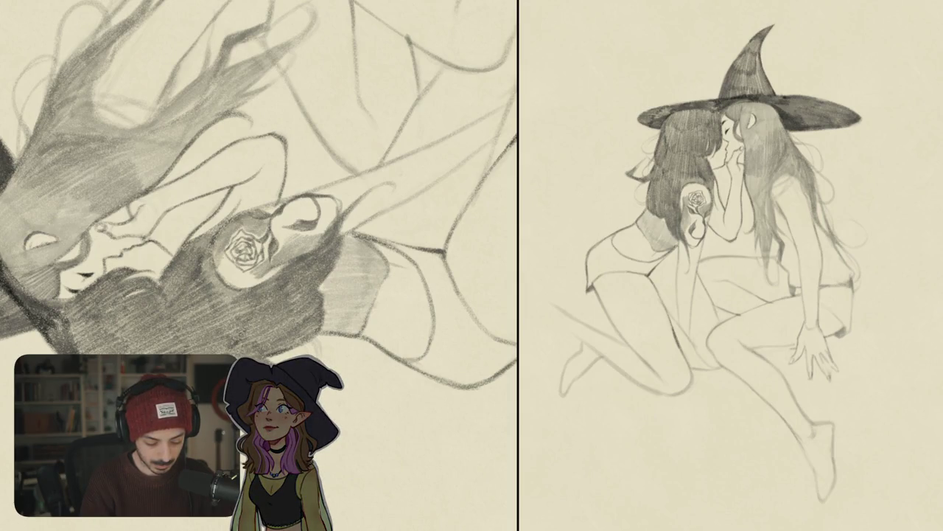
drag(226, 266, 472, 275)
drag(302, 226, 321, 245)
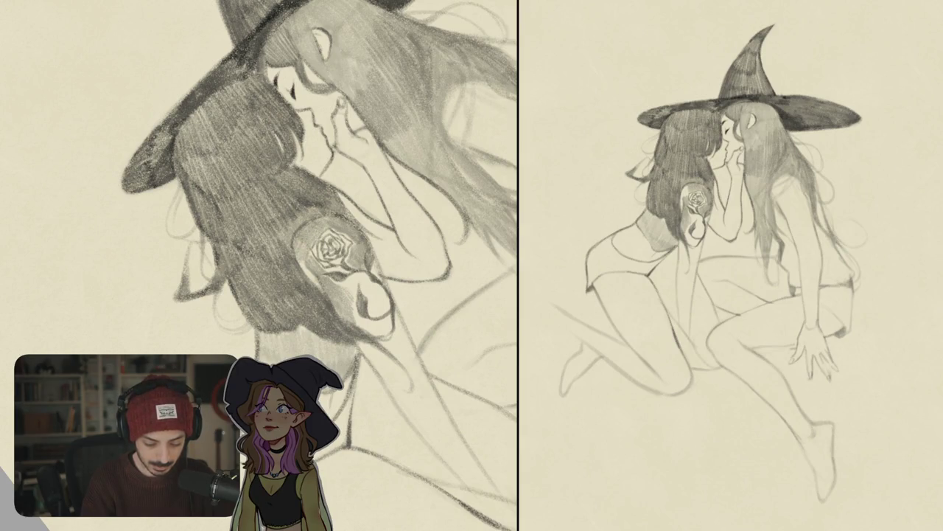
drag(332, 266, 280, 236)
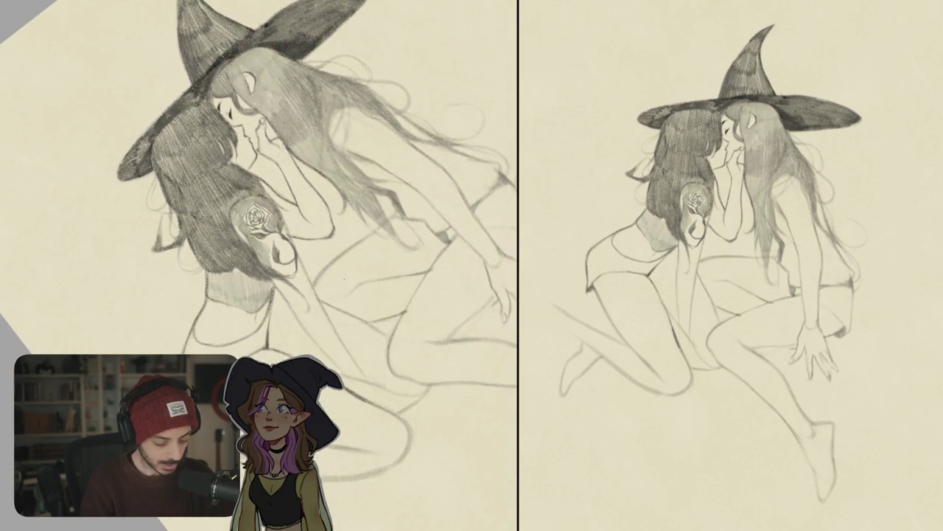
Erase the rose tattoo with its shading, stem and leaves from the arm.
drag(356, 278, 325, 258)
key(ctrl+0)
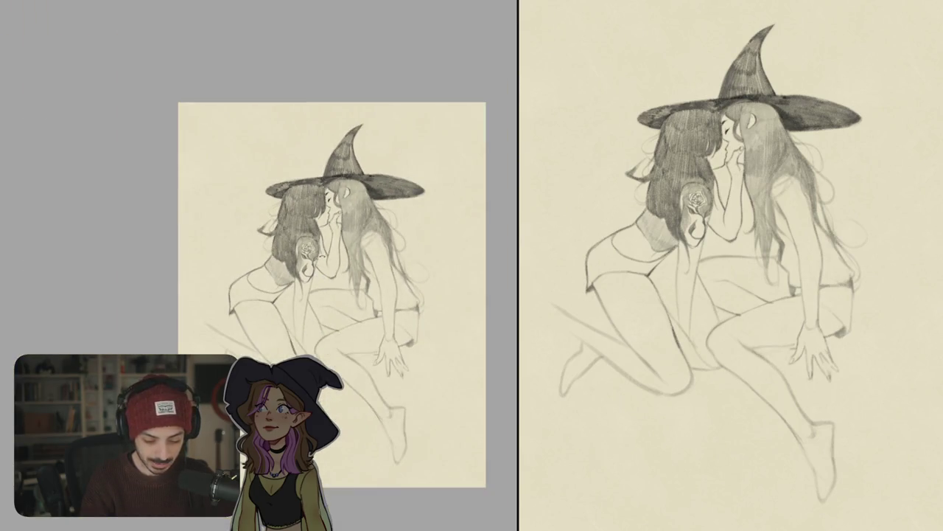
scroll(340, 244, up, 5)
drag(248, 207, 266, 241)
drag(318, 203, 264, 280)
drag(258, 232, 254, 325)
drag(270, 293, 298, 363)
drag(265, 310, 307, 340)
mouse_move(304, 295)
mouse_down()
mouse_move(304, 335)
mouse_move(266, 266)
mouse_move(295, 295)
mouse_up()
drag(250, 210, 302, 207)
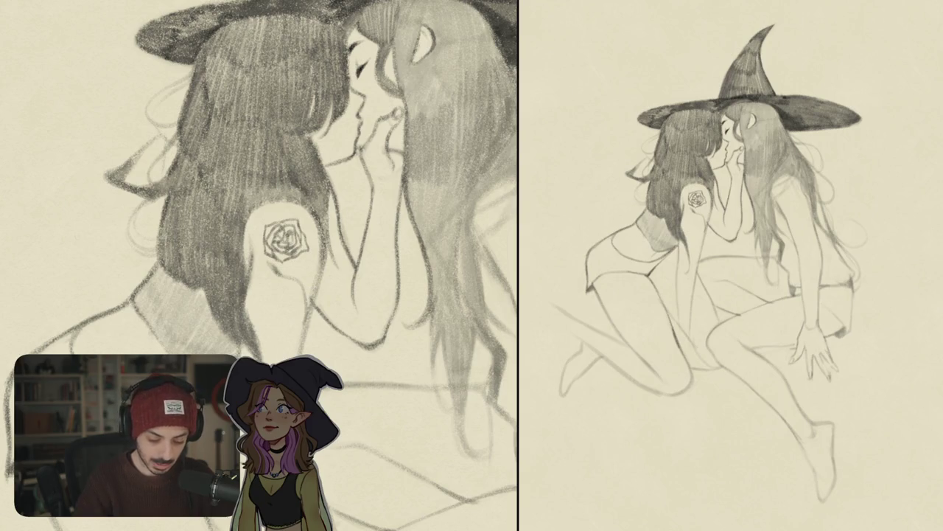
mouse_move(264, 234)
mouse_down()
mouse_move(280, 273)
mouse_move(299, 228)
mouse_move(308, 254)
mouse_up()
drag(310, 339, 293, 293)
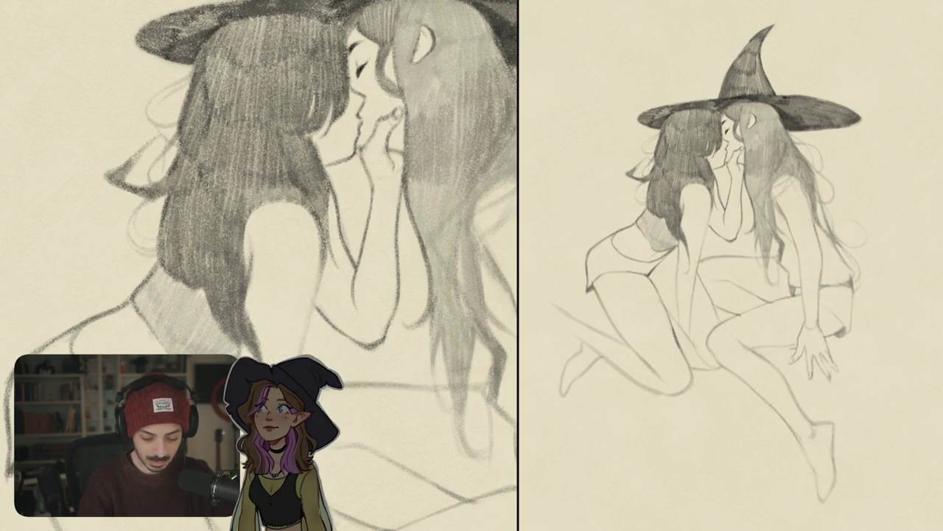
Redraw the arm's left contour darker, undoing the first attempt.
drag(324, 252, 308, 331)
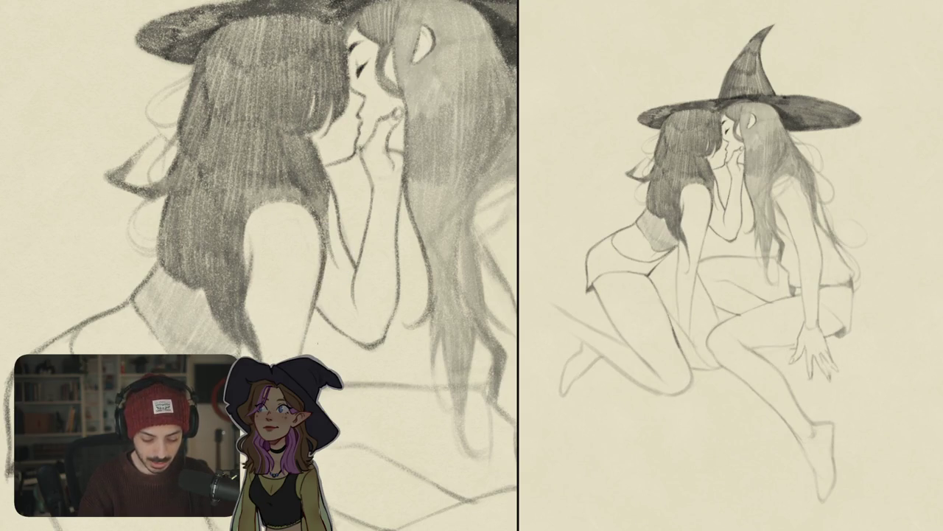
key(ctrl+z)
key(ctrl+z)
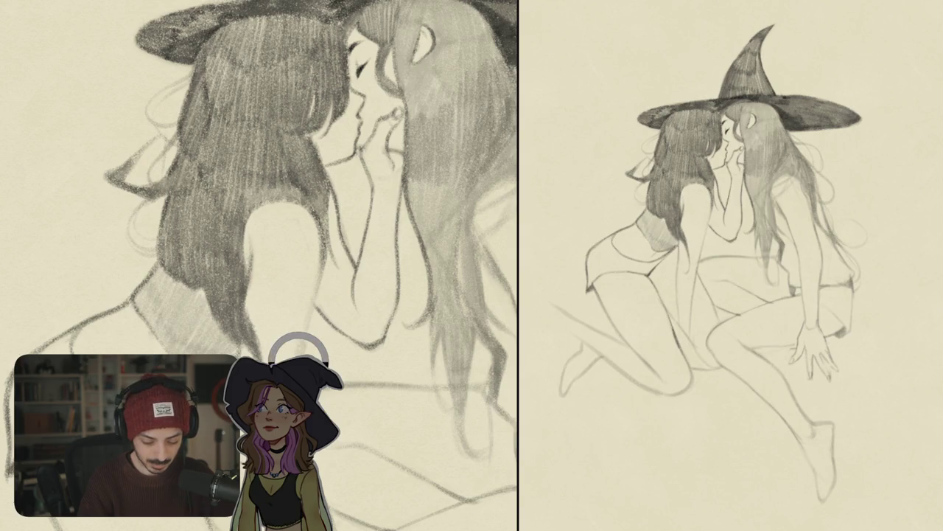
drag(325, 252, 300, 354)
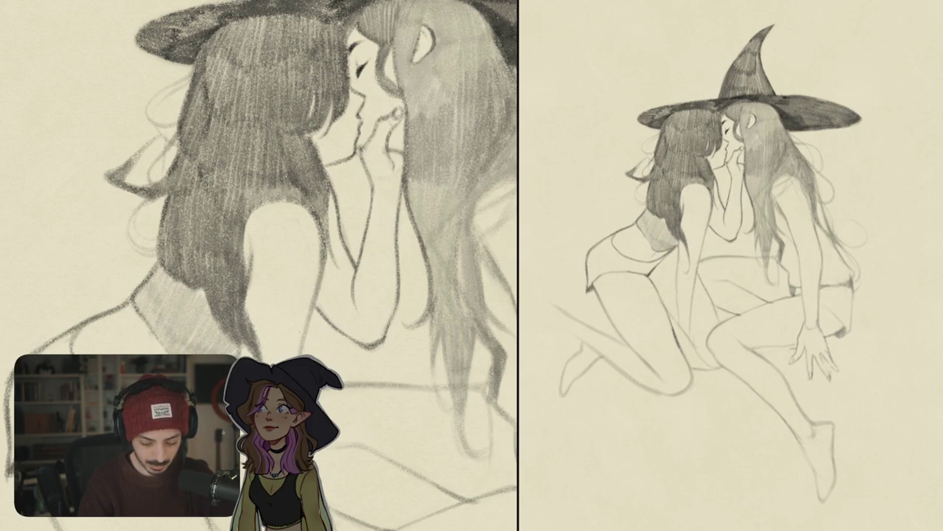
scroll(358, 244, down, 5)
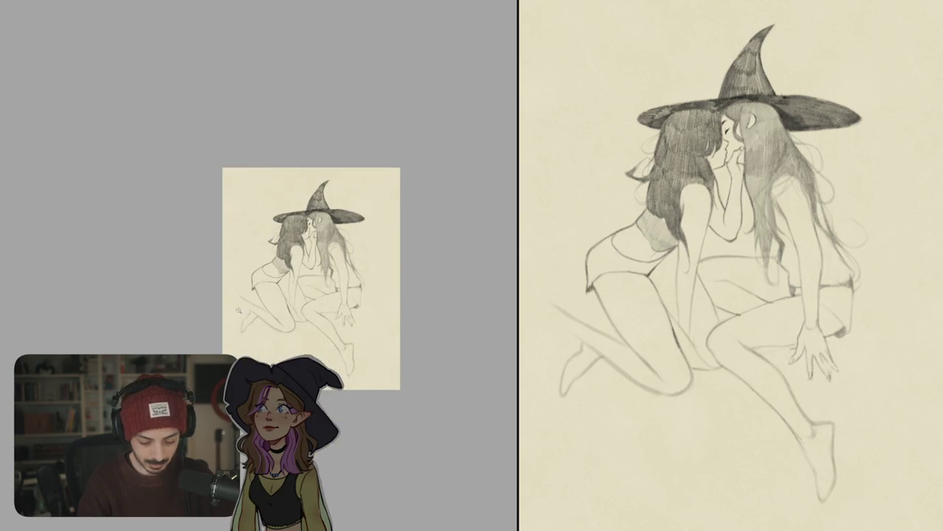
Try a stroke near the back foot, undo it, and rotate the view back upright.
scroll(238, 310, up, 5)
mouse_move(245, 241)
mouse_down()
mouse_move(314, 207)
mouse_move(352, 323)
mouse_move(373, 310)
mouse_move(373, 254)
mouse_up()
scroll(352, 323, up, 3)
mouse_move(346, 283)
mouse_down()
mouse_move(308, 318)
mouse_move(299, 347)
mouse_move(313, 339)
mouse_move(308, 350)
mouse_up()
key(ctrl+z)
key(ctrl+z)
mouse_move(295, 222)
mouse_down()
mouse_move(280, 243)
mouse_move(265, 236)
mouse_move(309, 191)
mouse_up()
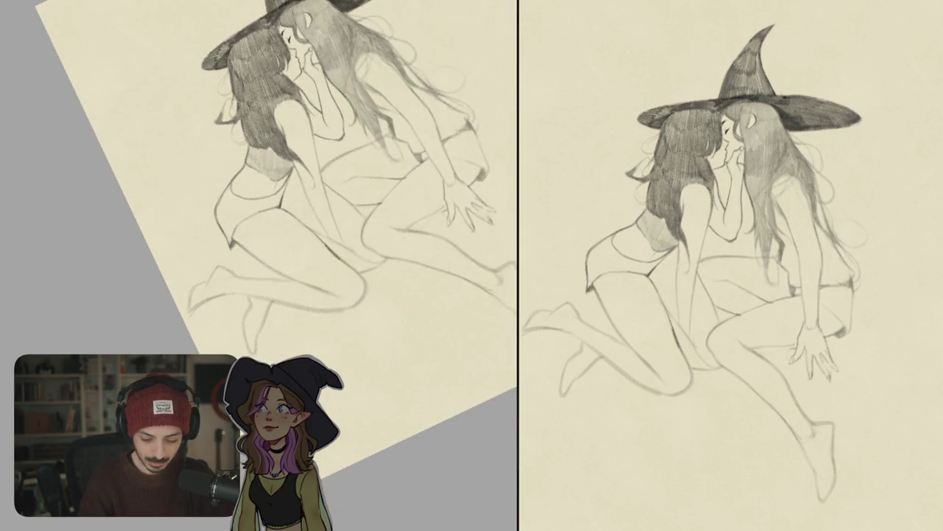
mouse_move(346, 221)
mouse_down()
mouse_move(332, 244)
mouse_move(347, 266)
mouse_up()
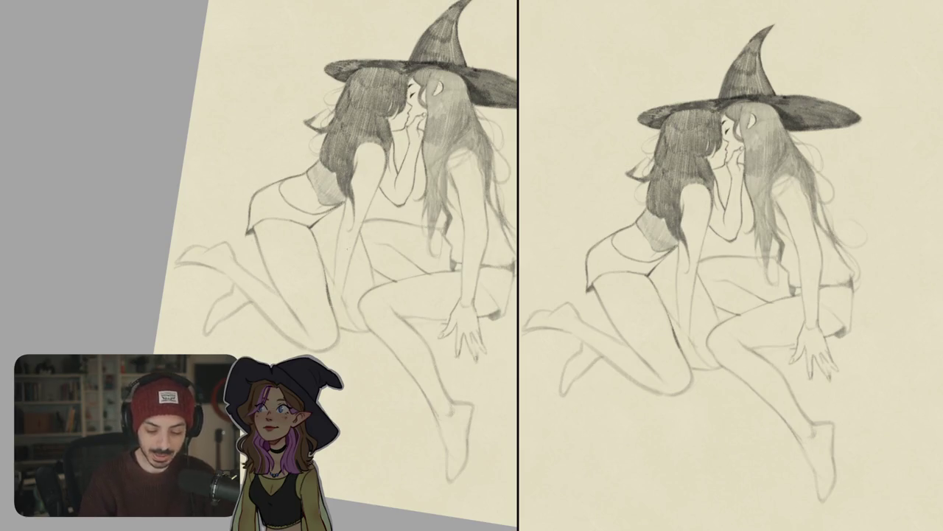
scroll(344, 284, up, 3)
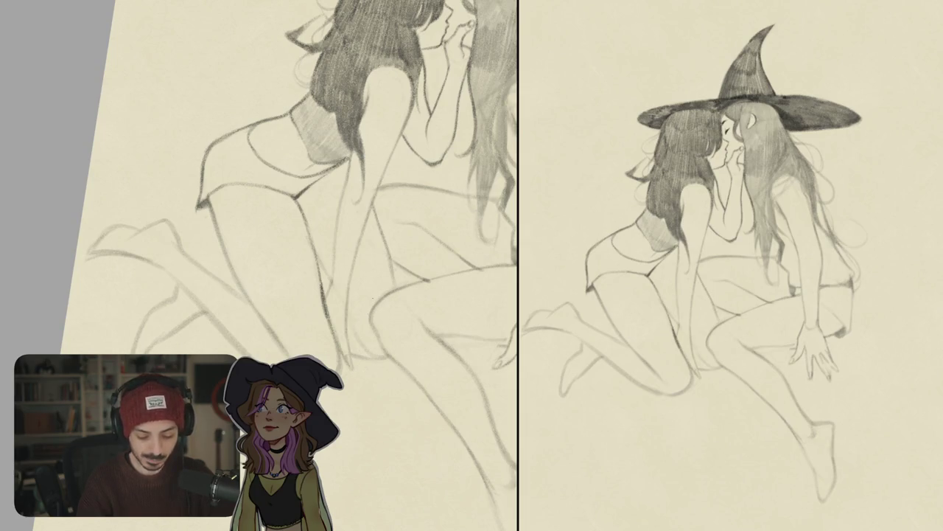
Mirror the view, pan over the legs and sketch small fingers near the knee.
key(m)
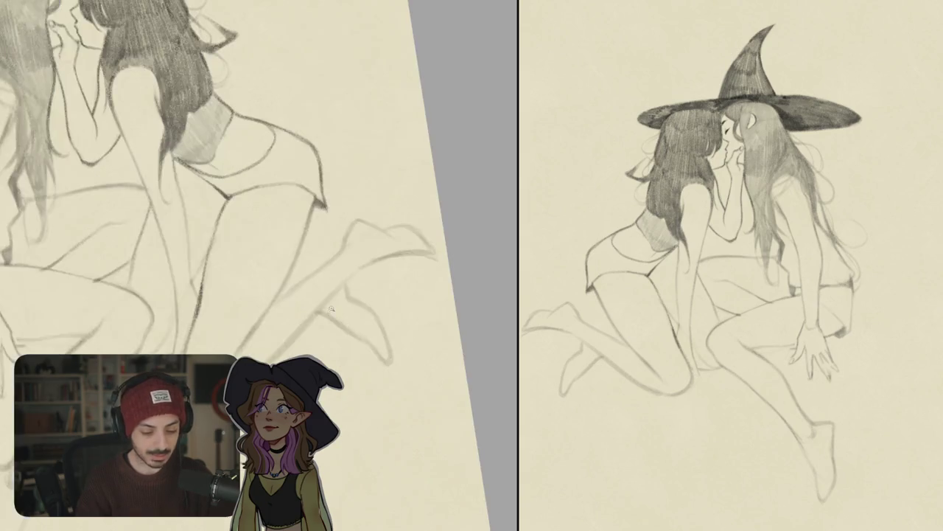
scroll(331, 310, down, 5)
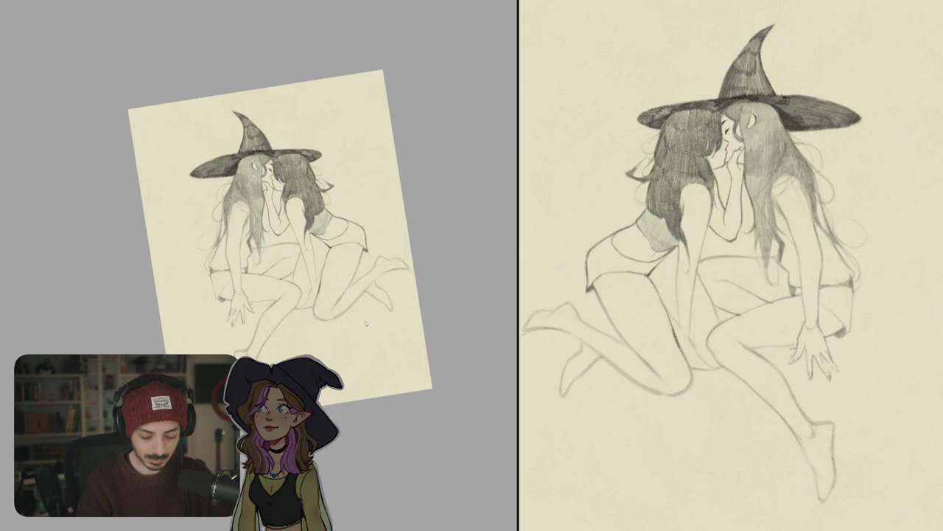
scroll(322, 313, up, 3)
scroll(321, 313, up, 2)
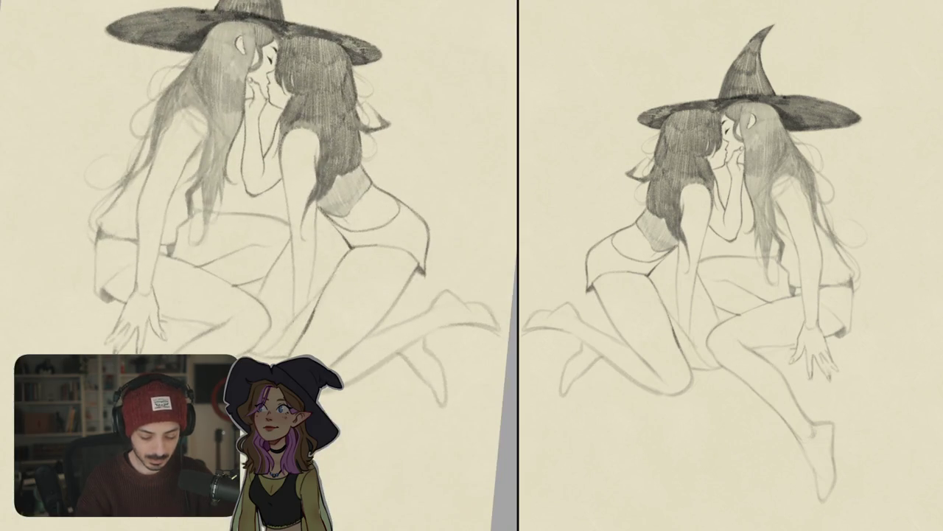
drag(295, 221, 303, 194)
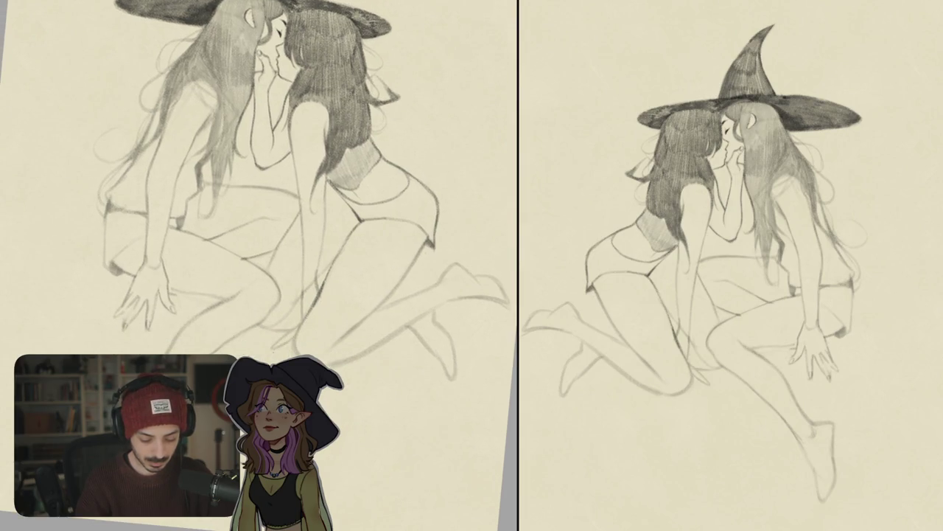
mouse_move(271, 333)
mouse_down()
mouse_move(295, 359)
mouse_move(321, 360)
mouse_up()
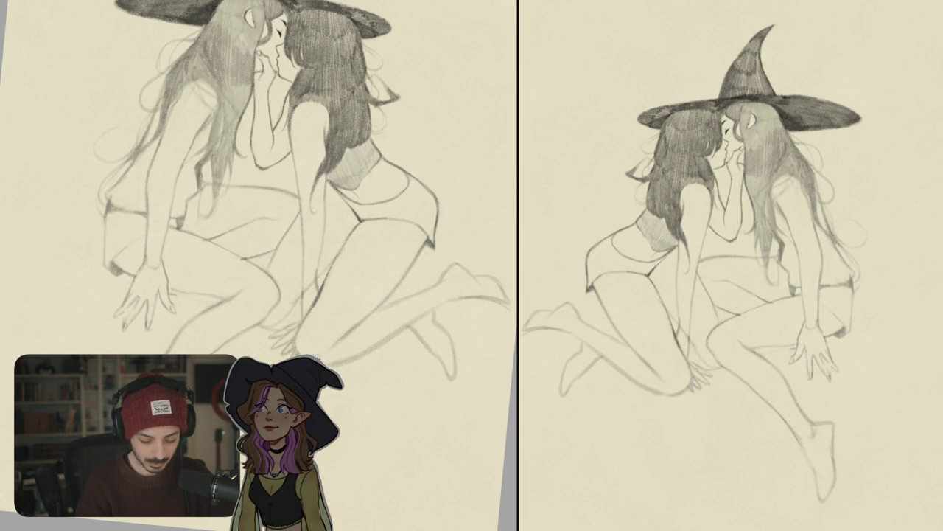
scroll(295, 294, down, 5)
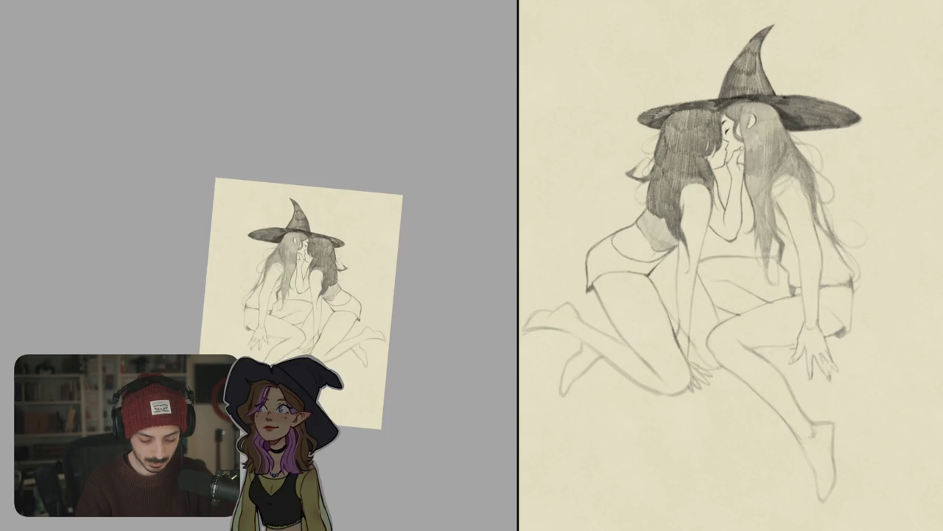
scroll(295, 295, up, 5)
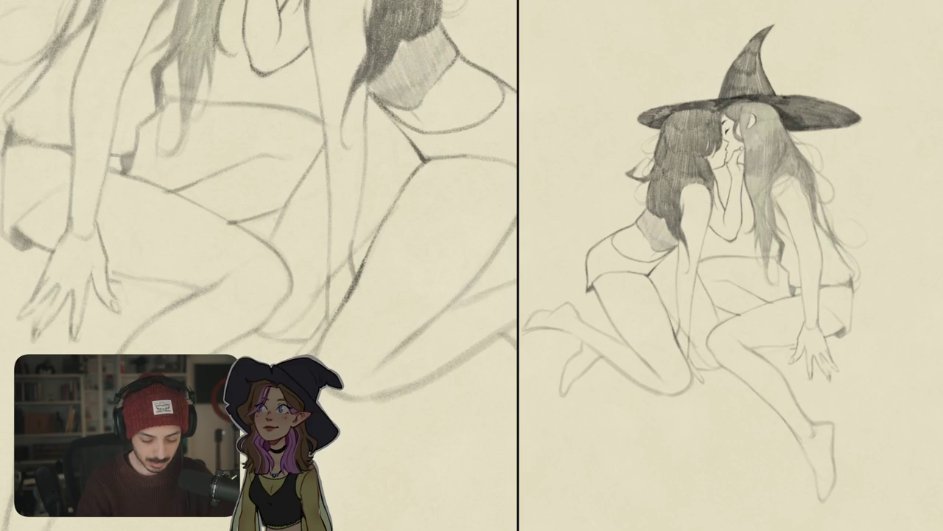
Add strokes to the hand, mirror the view to check it, then tilt over the legs.
mouse_move(320, 321)
mouse_down()
mouse_move(289, 342)
mouse_move(294, 352)
mouse_up()
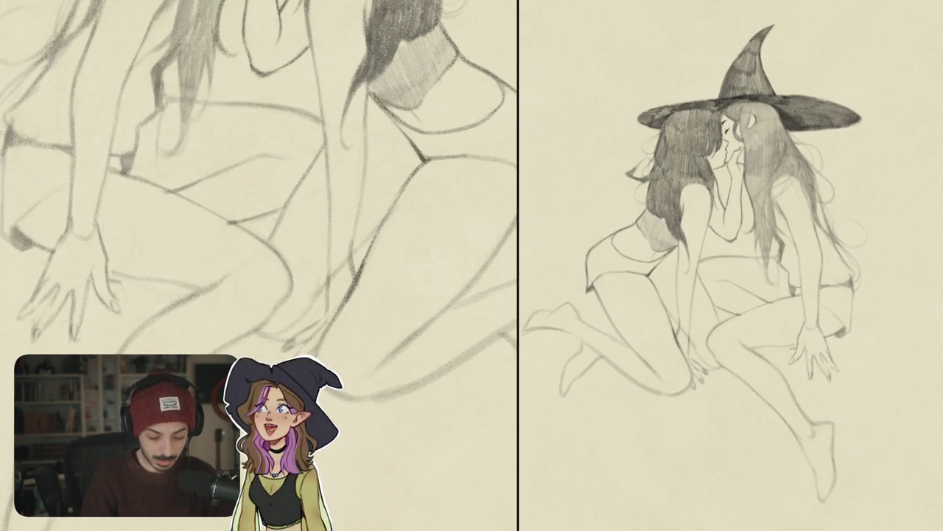
key(h)
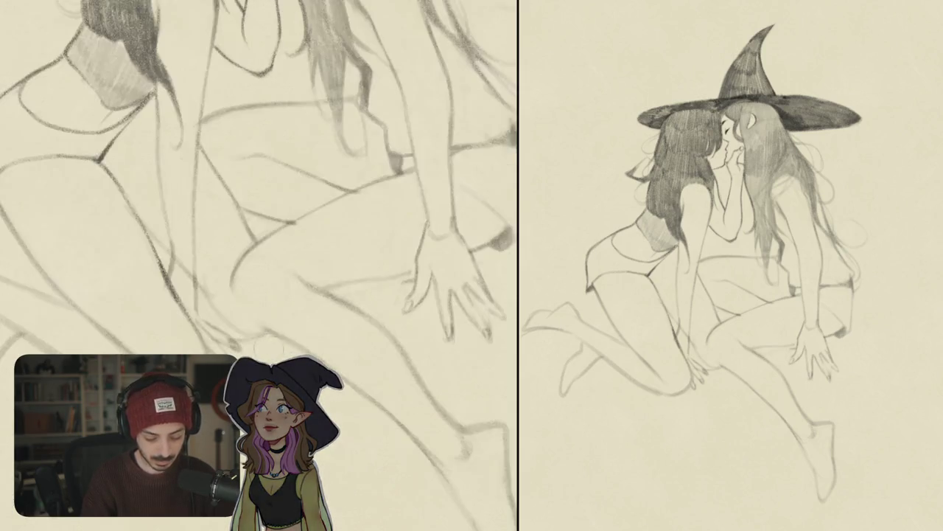
key(h)
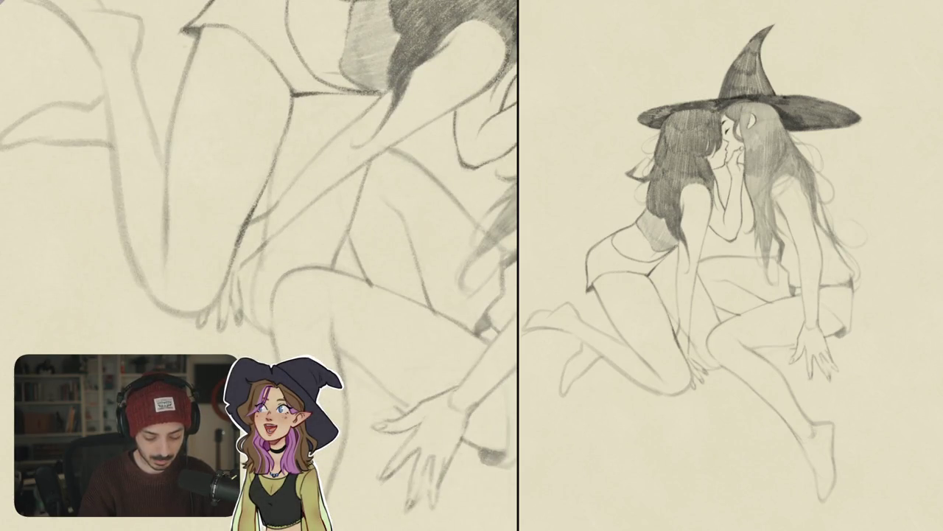
scroll(298, 339, down, 5)
scroll(297, 339, up, 5)
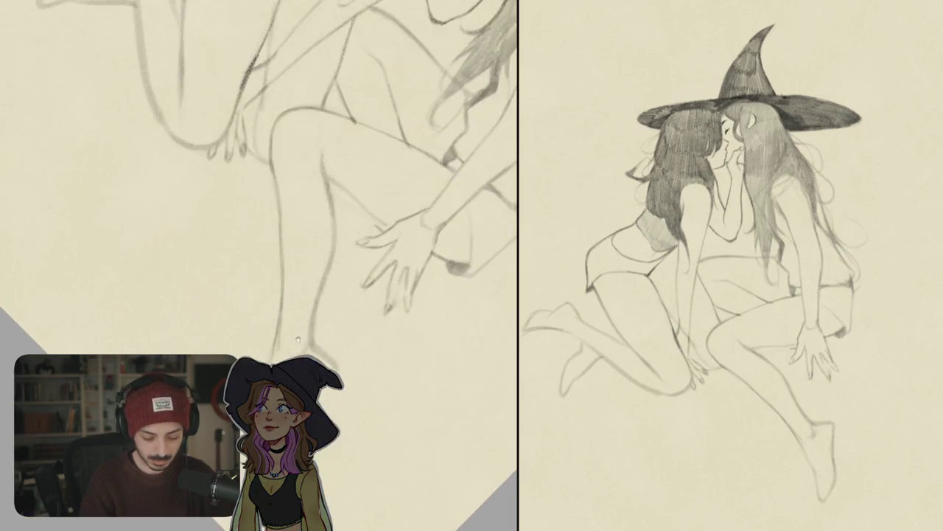
drag(298, 339, 302, 188)
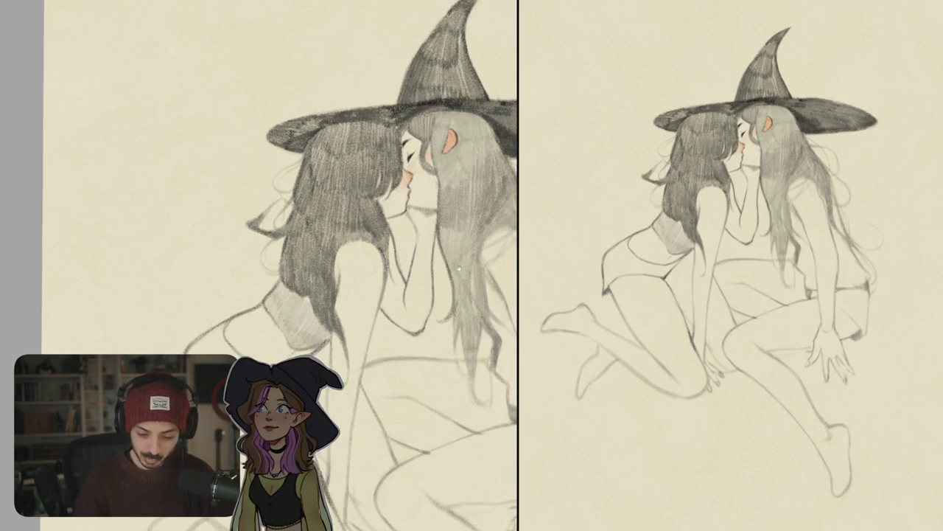
Mark the chin, undo the neck stroke, and lighten the dark mouth line.
drag(332, 221, 383, 332)
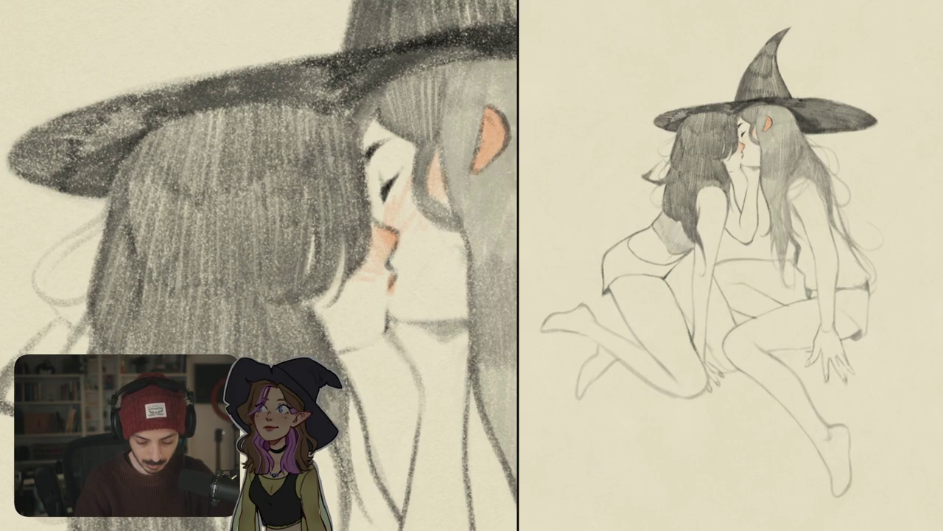
mouse_move(381, 327)
mouse_down()
mouse_move(352, 349)
mouse_move(368, 348)
mouse_move(391, 298)
mouse_move(394, 329)
mouse_move(457, 319)
mouse_up()
key(ctrl+z)
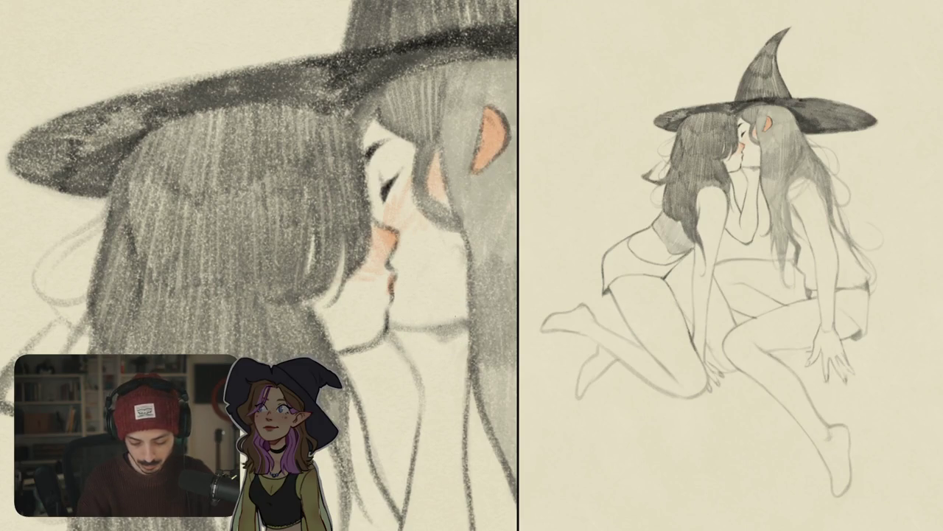
scroll(258, 265, down, 3)
scroll(258, 265, up, 3)
mouse_move(397, 285)
mouse_down()
mouse_move(357, 415)
mouse_move(461, 288)
mouse_move(297, 311)
mouse_up()
scroll(406, 300, down, 3)
scroll(297, 311, up, 5)
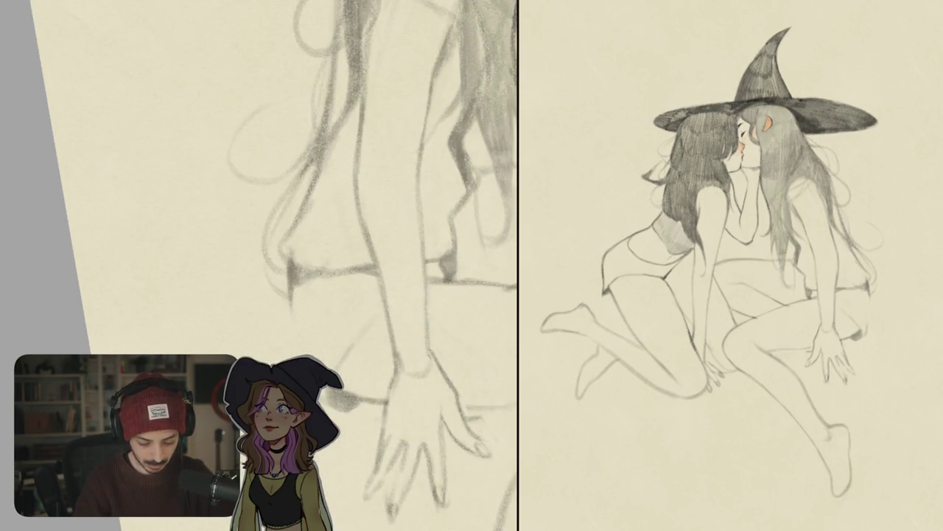
Extend the arm line, thicken the body outline and start hatching the hair shadow.
drag(289, 302, 295, 355)
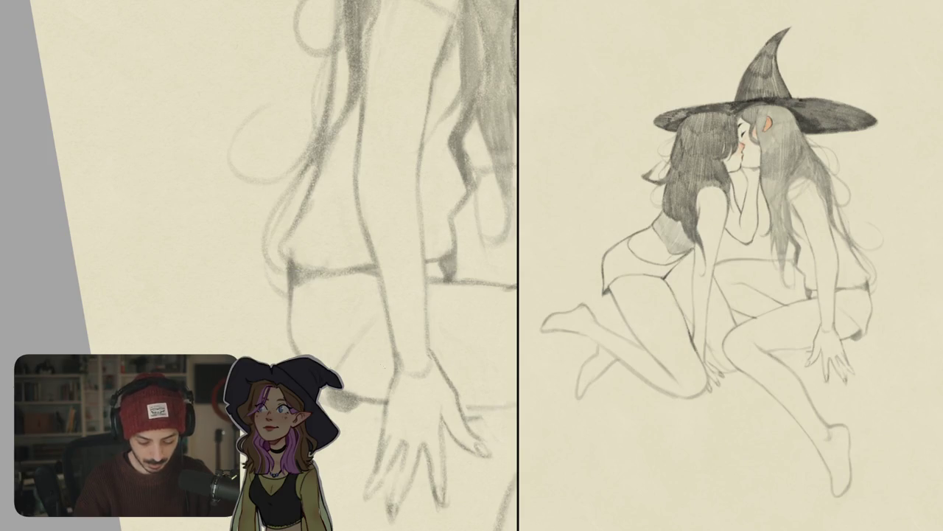
drag(413, 295, 324, 295)
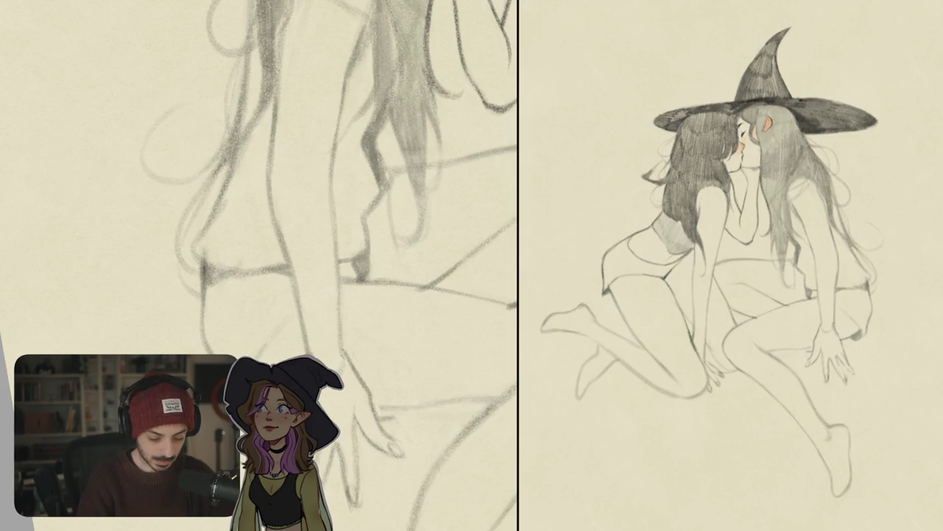
drag(214, 273, 278, 329)
mouse_move(236, 218)
mouse_down()
mouse_move(256, 268)
mouse_move(236, 234)
mouse_move(280, 254)
mouse_move(299, 217)
mouse_move(366, 184)
mouse_move(329, 260)
mouse_move(317, 184)
mouse_up()
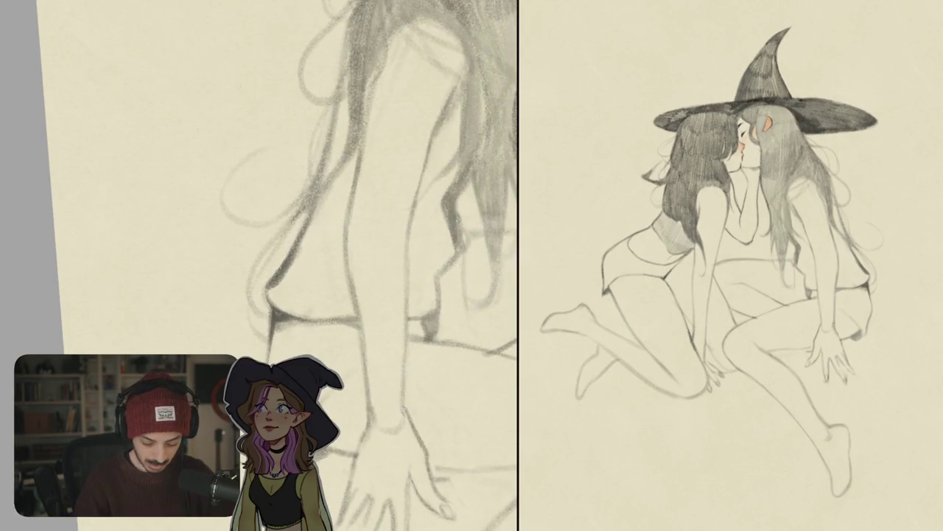
drag(268, 304, 305, 266)
drag(311, 333, 311, 289)
mouse_move(246, 243)
mouse_down()
mouse_move(260, 280)
mouse_move(283, 299)
mouse_up()
Add more diagonal hatching across the hair shadow, extending it to the right.
drag(276, 249, 291, 304)
drag(286, 266, 295, 293)
drag(274, 230, 284, 263)
drag(281, 229, 292, 289)
mouse_move(293, 243)
mouse_down()
mouse_move(302, 293)
mouse_move(305, 283)
mouse_up()
drag(287, 225, 305, 266)
mouse_move(317, 218)
mouse_down()
mouse_move(310, 278)
mouse_move(324, 261)
mouse_up()
mouse_move(339, 212)
mouse_down()
mouse_move(328, 256)
mouse_move(238, 279)
mouse_up()
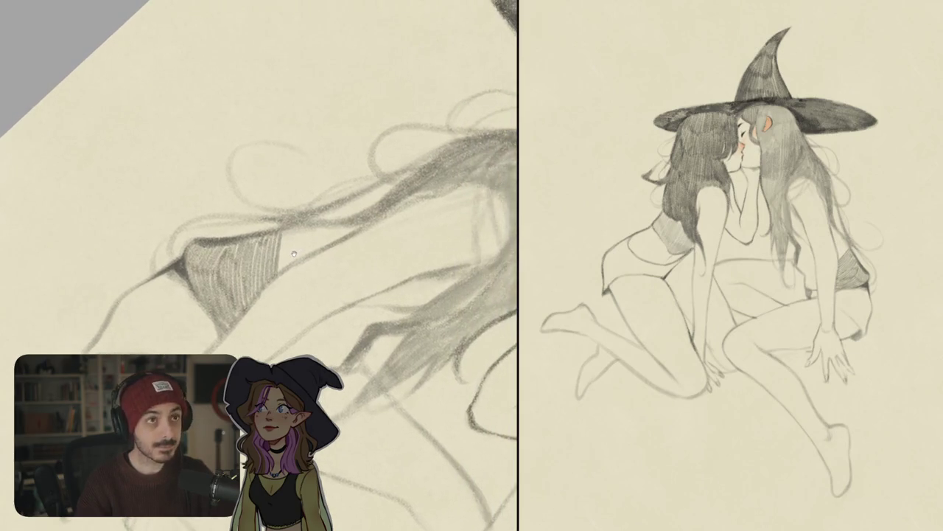
Darken the hatching's edge and continue it along the hair, then view the whole drawing.
drag(285, 231, 283, 273)
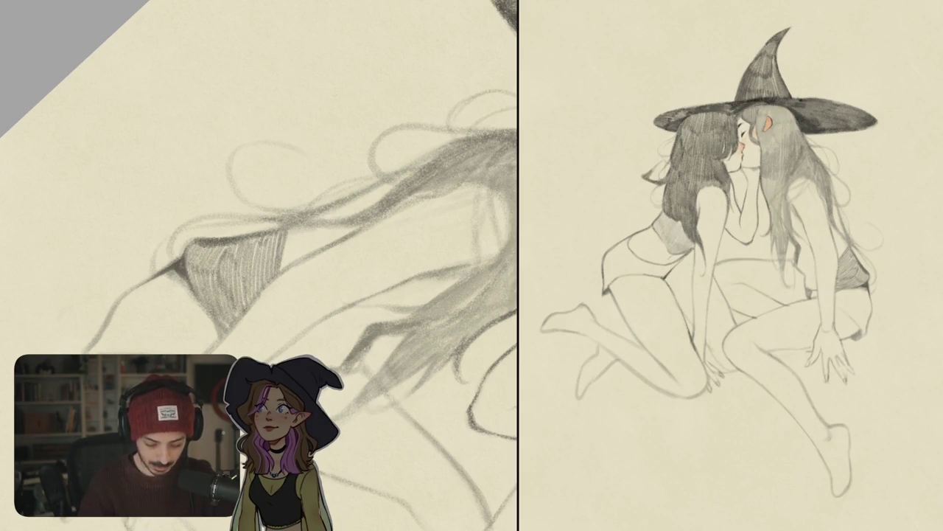
mouse_move(289, 226)
mouse_down()
mouse_move(283, 261)
mouse_move(295, 270)
mouse_up()
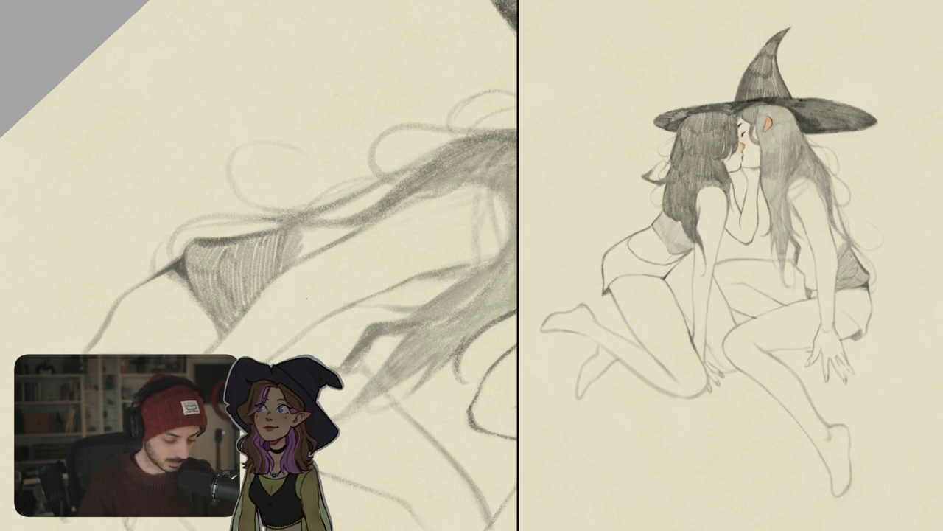
mouse_move(302, 220)
mouse_down()
mouse_move(294, 237)
mouse_move(304, 250)
mouse_up()
mouse_move(329, 208)
mouse_down()
mouse_move(308, 242)
mouse_move(330, 232)
mouse_up()
drag(366, 190, 342, 221)
key(ctrl+0)
key(minus)
key(minus)
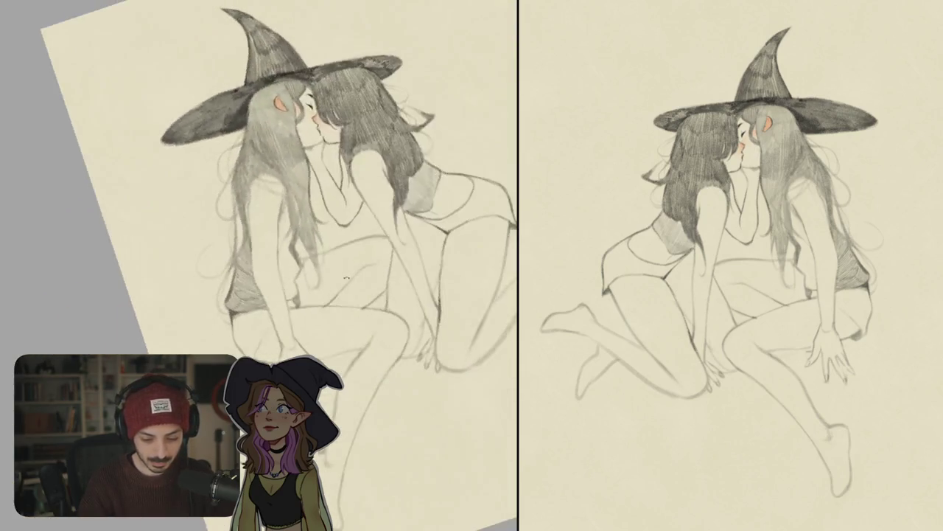
Zoom in and add light shading strokes on the torso.
scroll(311, 299, up, 2)
scroll(311, 299, down, 2)
scroll(405, 272, up, 2)
scroll(404, 271, up, 2)
scroll(404, 271, up, 1)
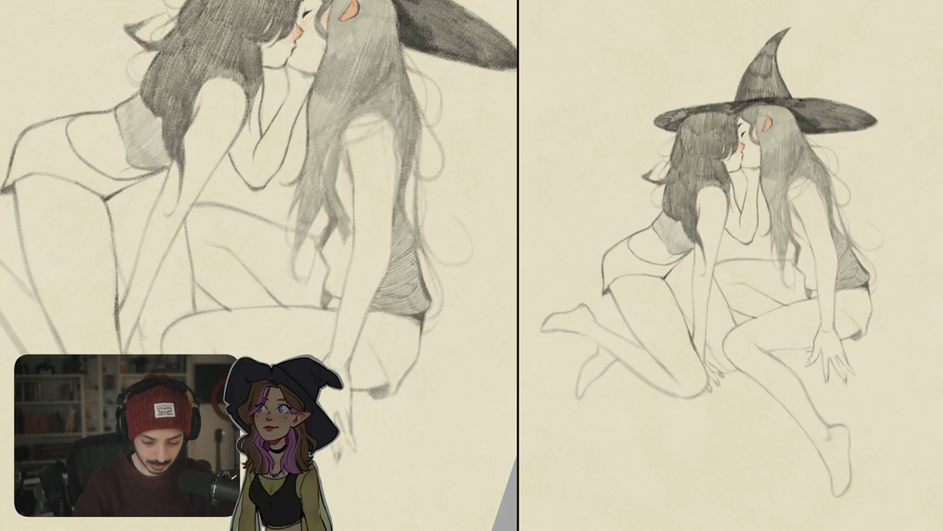
mouse_move(334, 233)
mouse_down()
mouse_move(330, 274)
mouse_move(340, 280)
mouse_move(351, 234)
mouse_move(326, 228)
mouse_move(345, 207)
mouse_up()
Extend the kissing witches' chin and neck line with a short stroke.
scroll(258, 221, down, 3)
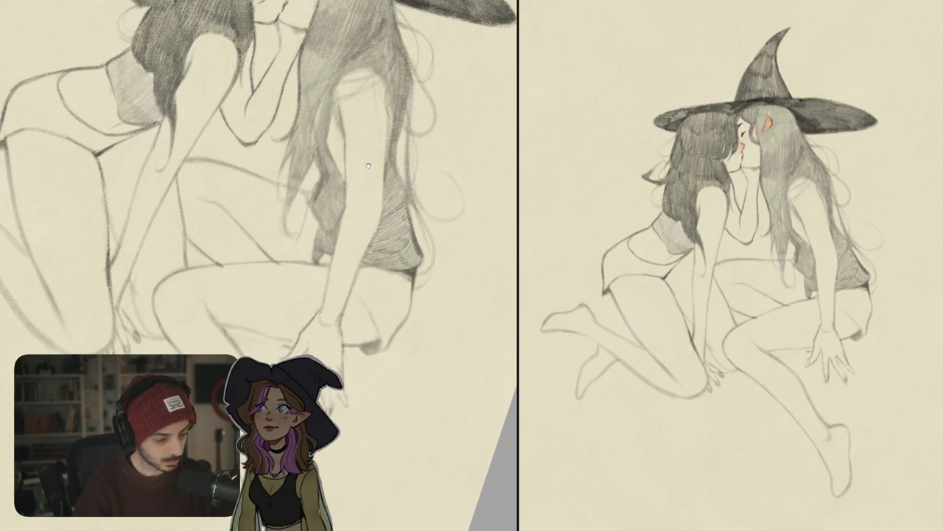
scroll(258, 265, down, 3)
scroll(258, 221, up, 5)
scroll(258, 265, down, 1)
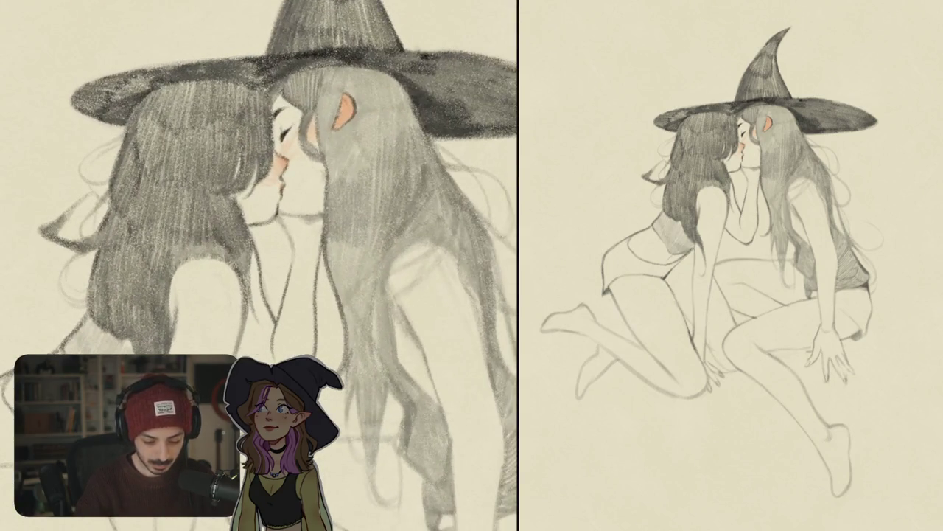
drag(284, 216, 318, 204)
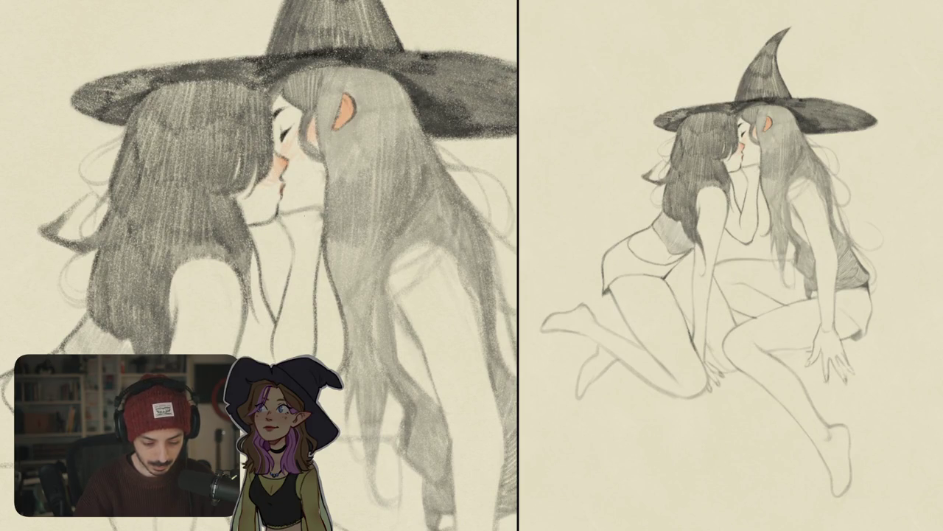
scroll(258, 265, down, 5)
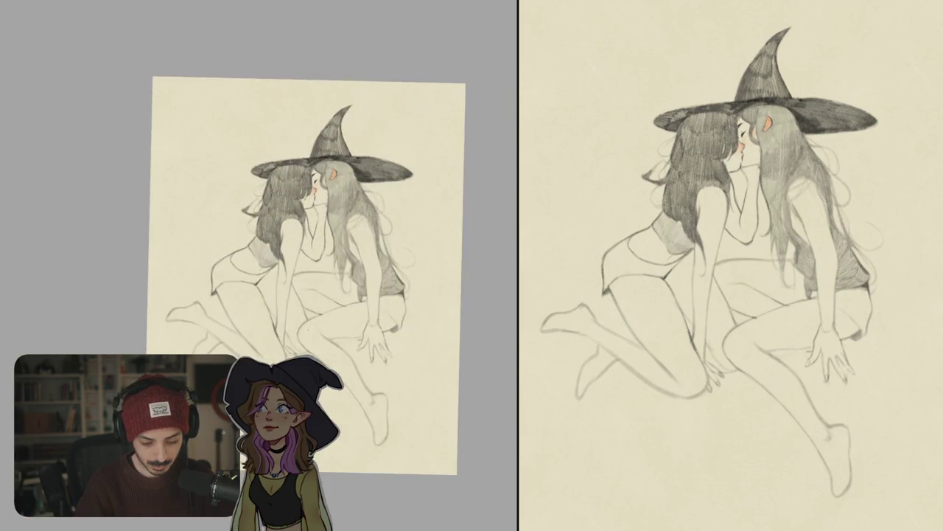
Mirror and zoom the view, then darken the hand's lower and second fingers.
key(m)
mouse_move(276, 236)
mouse_down()
mouse_move(328, 182)
mouse_move(353, 185)
mouse_up()
scroll(192, 295, up, 5)
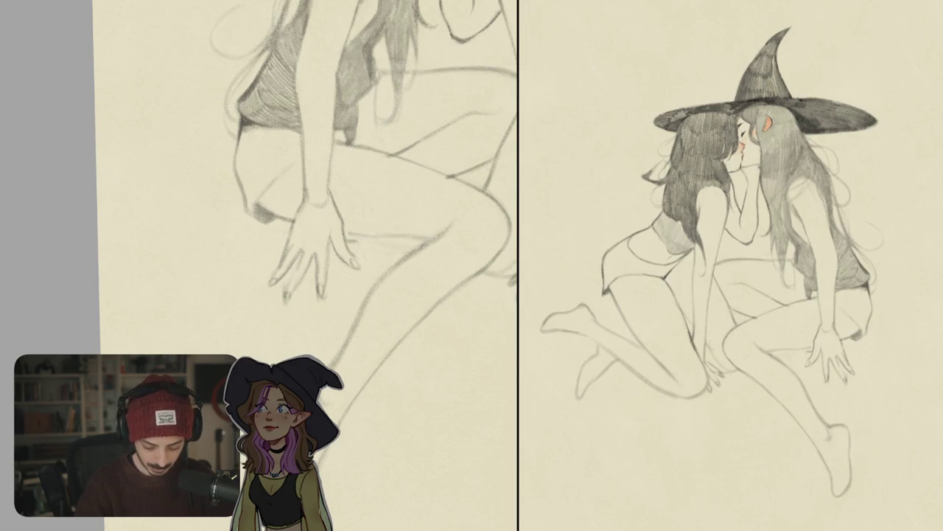
scroll(273, 280, up, 3)
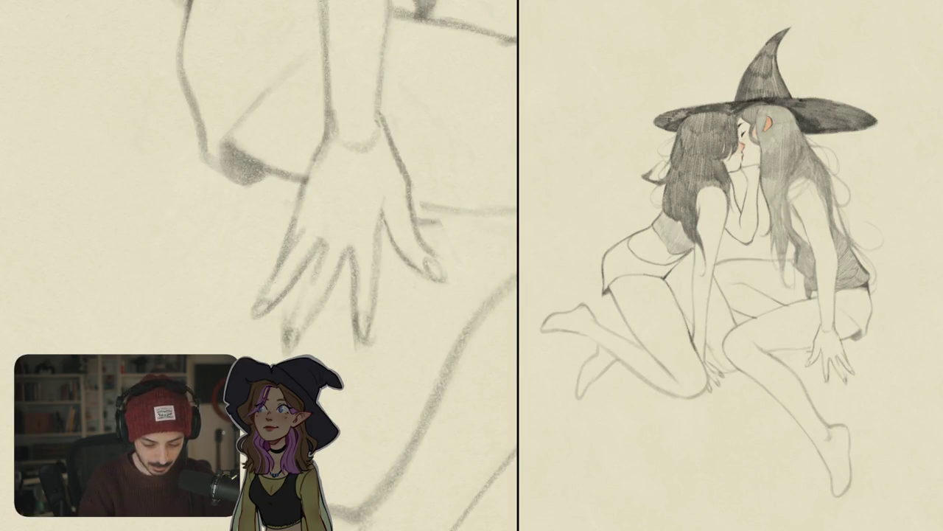
mouse_move(279, 270)
mouse_down()
mouse_move(252, 315)
mouse_move(265, 320)
mouse_up()
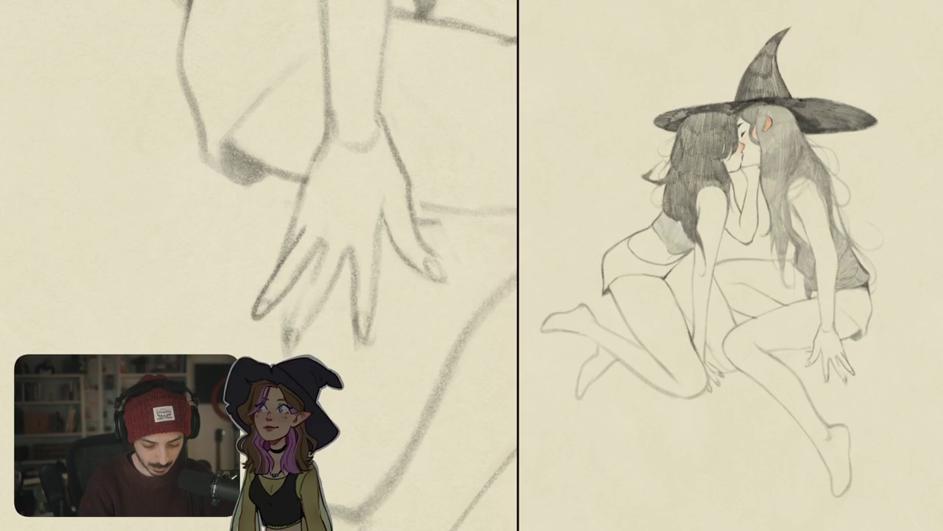
mouse_move(310, 257)
mouse_down()
mouse_move(321, 240)
mouse_move(283, 352)
mouse_move(343, 255)
mouse_up()
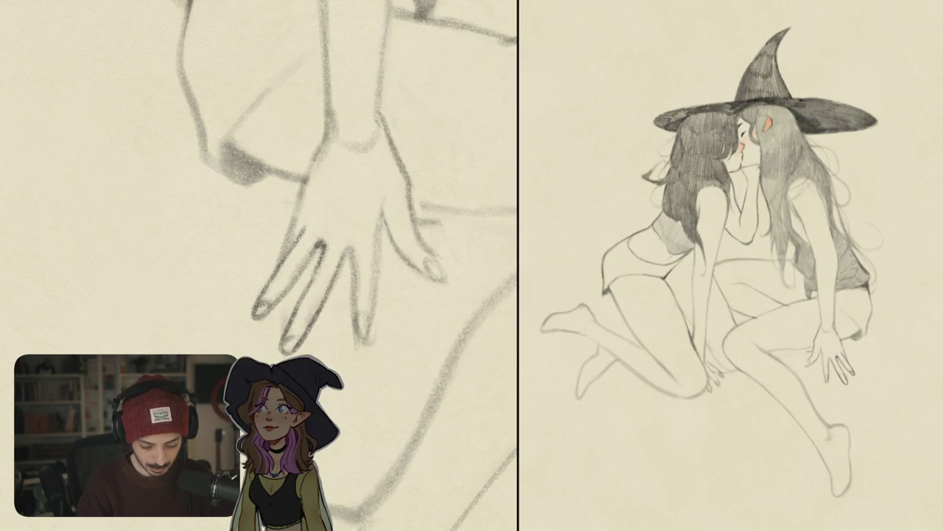
Check the mirrored drawing, then redraw the hand's outer edge and another finger's lines.
key(ctrl+0)
scroll(294, 333, down, 3)
scroll(328, 328, up, 2)
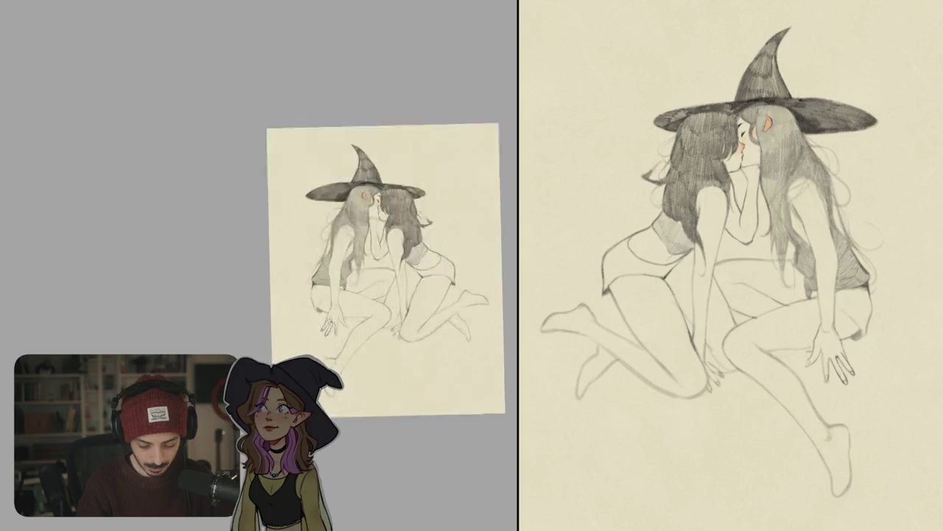
scroll(328, 328, up, 3)
drag(357, 260, 333, 330)
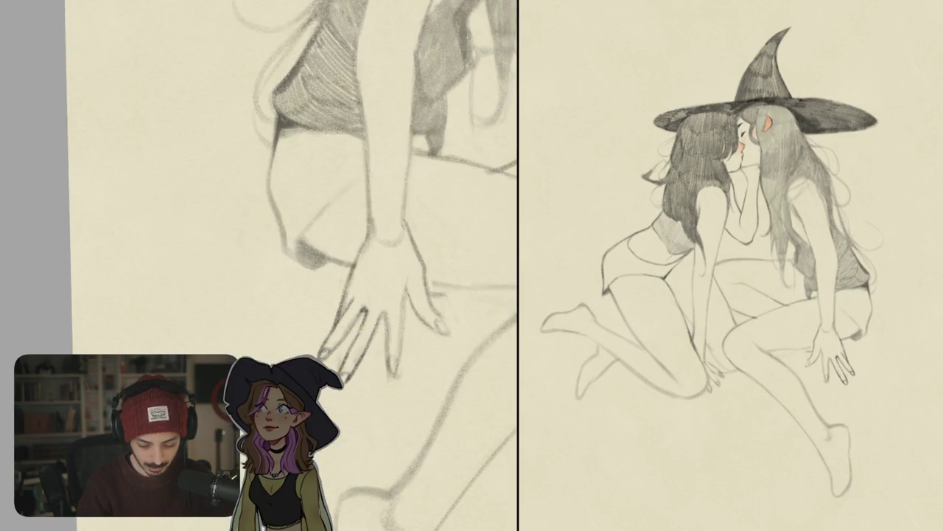
drag(381, 310, 398, 382)
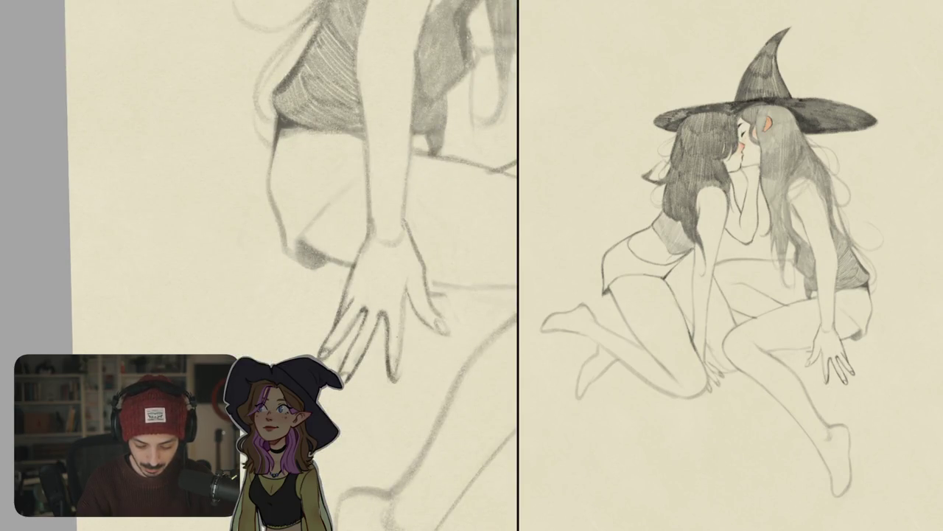
drag(402, 311, 396, 377)
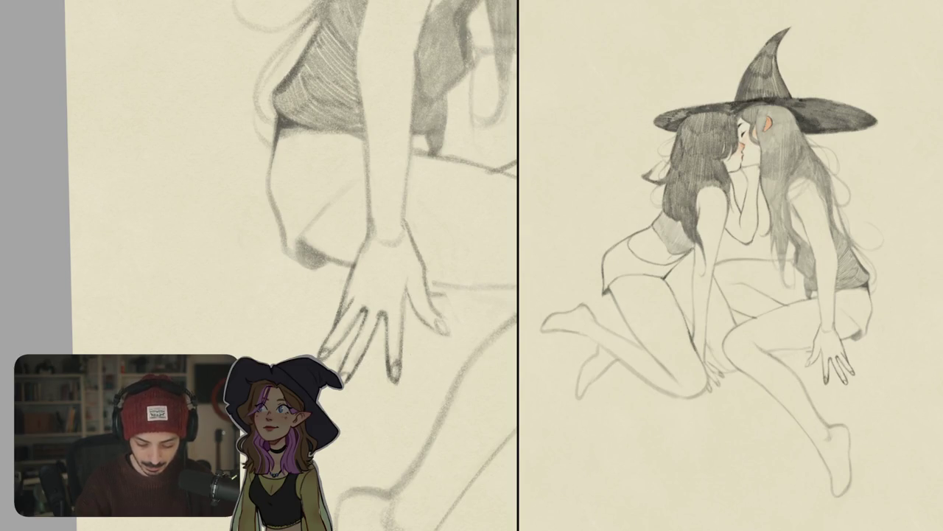
Mark toes on the dangling bare foot and darken its outer edge.
scroll(374, 293, down, 3)
scroll(375, 293, down, 5)
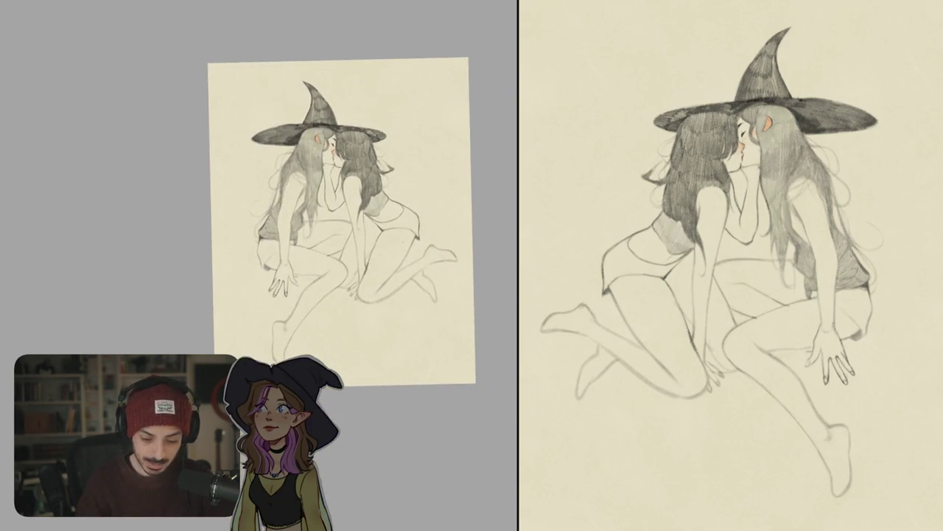
scroll(442, 238, up, 3)
scroll(421, 259, up, 1)
scroll(421, 259, up, 3)
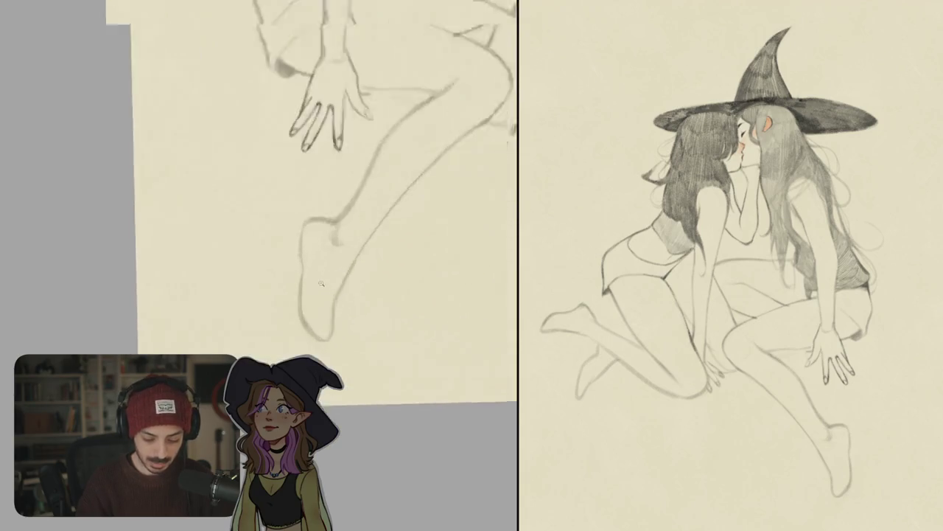
scroll(310, 324, up, 2)
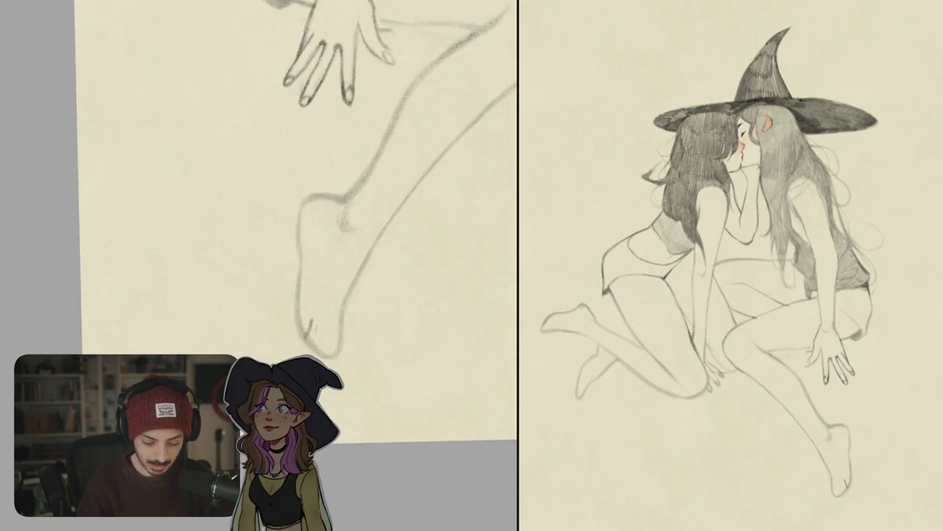
mouse_move(331, 338)
mouse_down()
mouse_move(328, 359)
mouse_move(339, 352)
mouse_up()
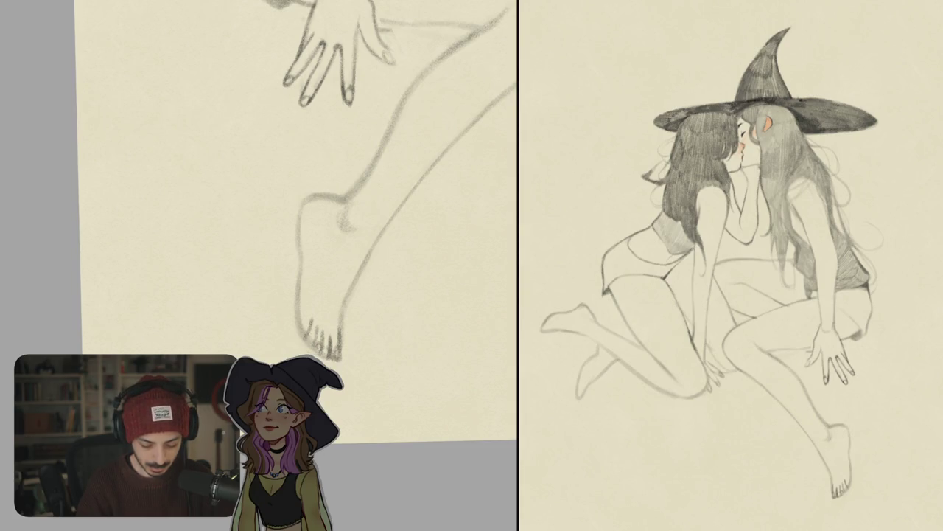
drag(297, 283, 299, 336)
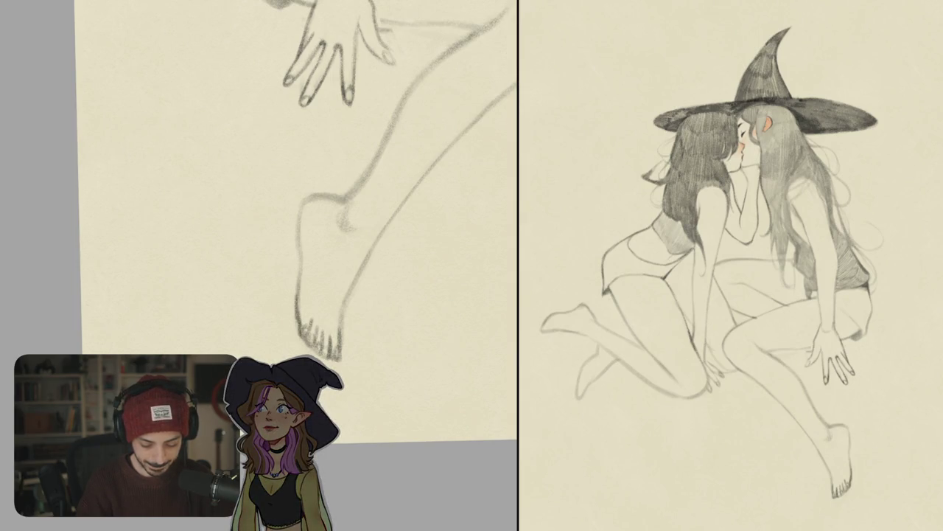
key(ctrl+0)
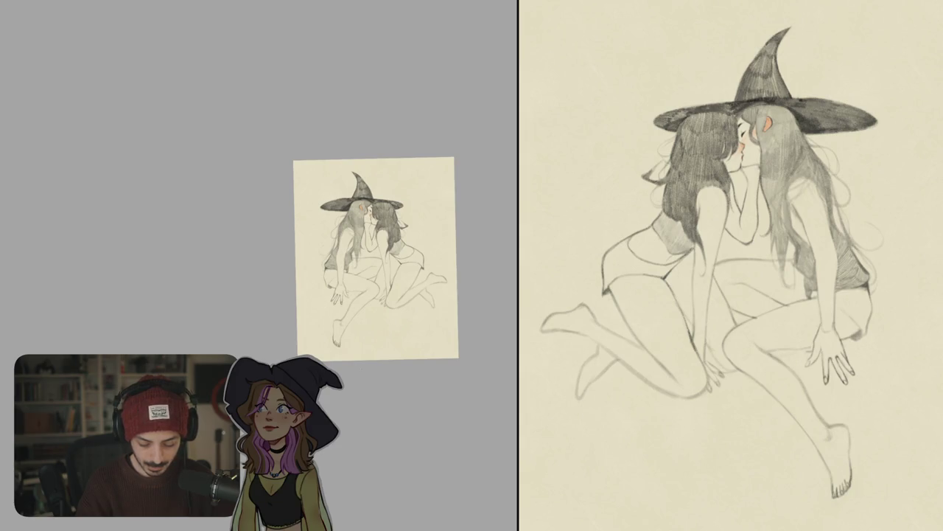
Rotate the view onto the lower legs and sharpen the lower foot's toe outline.
drag(427, 273, 316, 192)
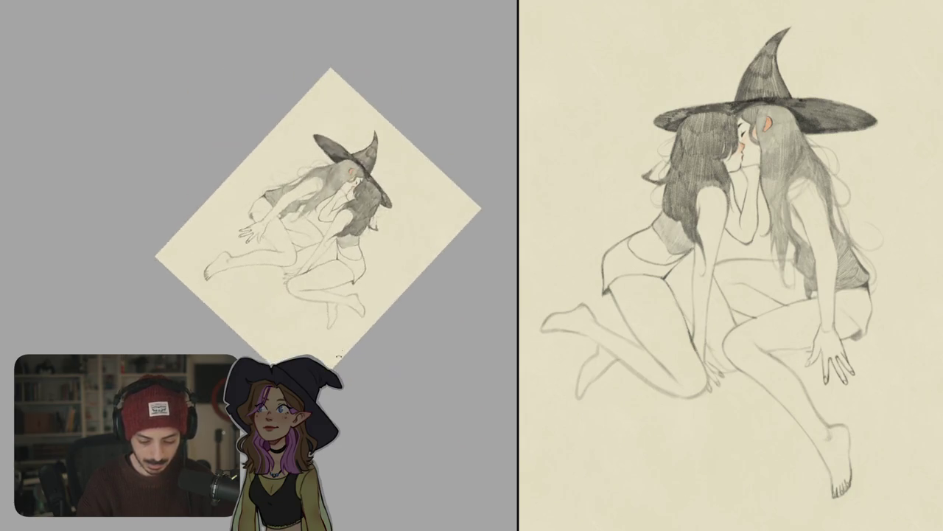
scroll(352, 262, up, 5)
mouse_move(323, 308)
mouse_down()
mouse_move(339, 298)
mouse_move(333, 305)
mouse_up()
mouse_move(332, 266)
mouse_down()
mouse_move(258, 221)
mouse_move(302, 277)
mouse_move(314, 323)
mouse_up()
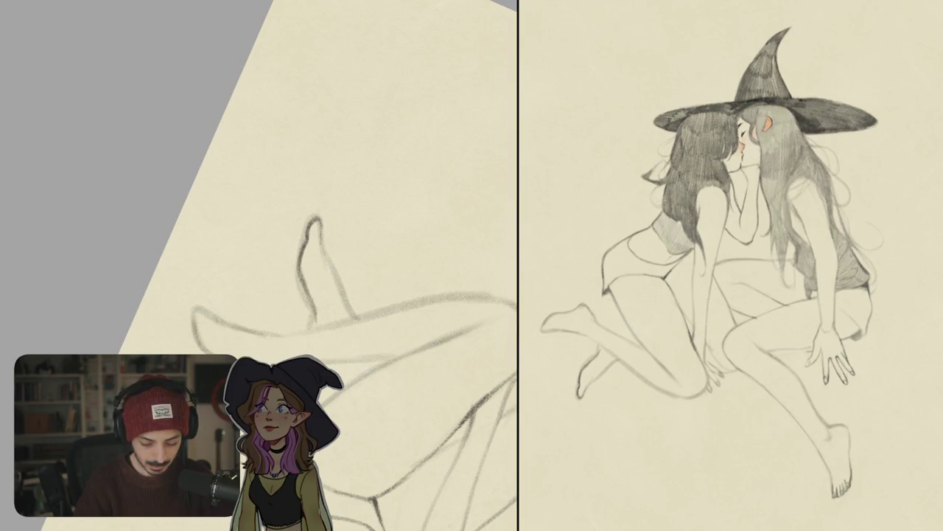
mouse_move(300, 276)
mouse_down()
mouse_move(316, 334)
mouse_move(411, 227)
mouse_up()
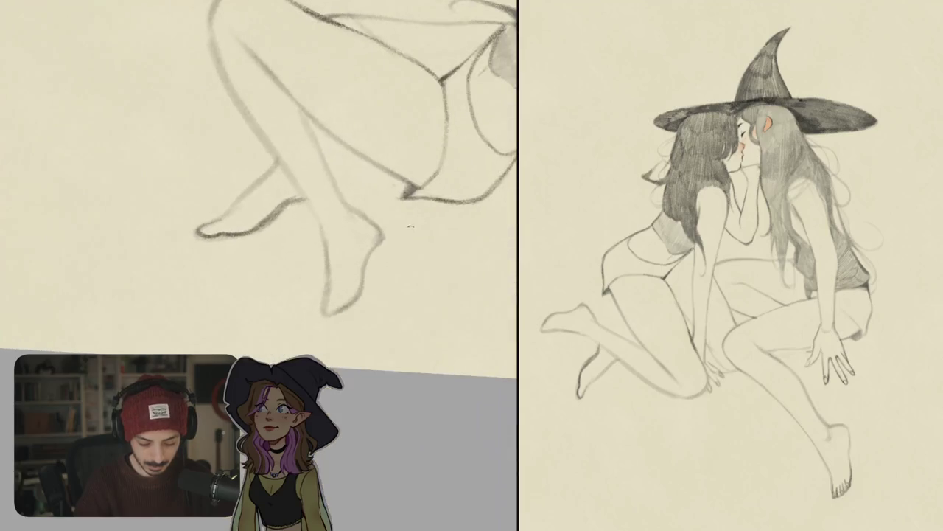
Frame the hips and hand area, then darken the hip and shorts outline.
mouse_move(257, 184)
mouse_down()
mouse_move(261, 212)
mouse_move(295, 221)
mouse_move(221, 184)
mouse_up()
drag(286, 150, 309, 176)
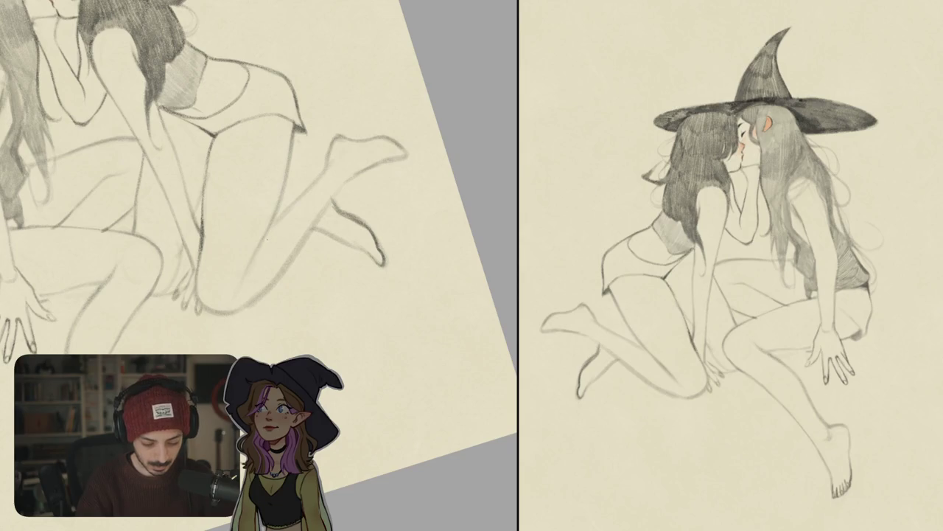
mouse_move(295, 221)
mouse_down()
mouse_move(221, 192)
mouse_move(236, 221)
mouse_move(350, 246)
mouse_up()
drag(323, 293, 339, 284)
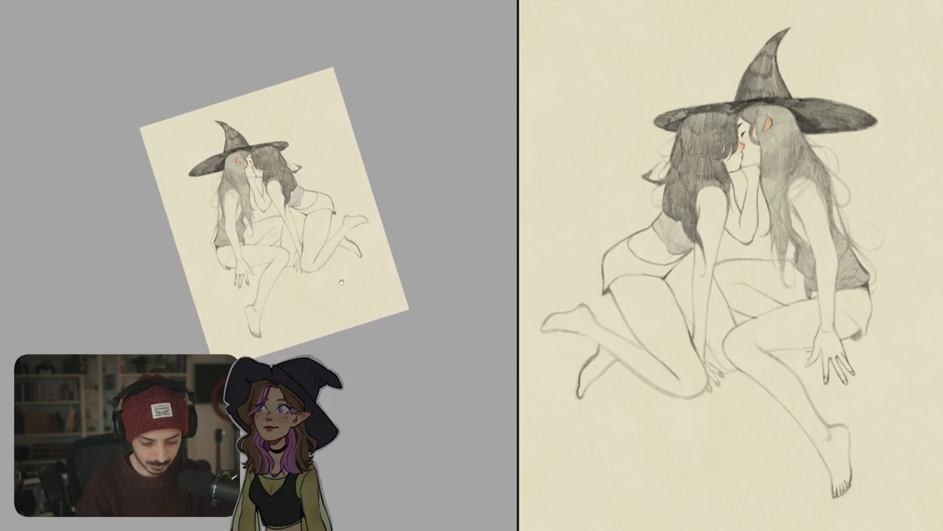
drag(295, 221, 258, 221)
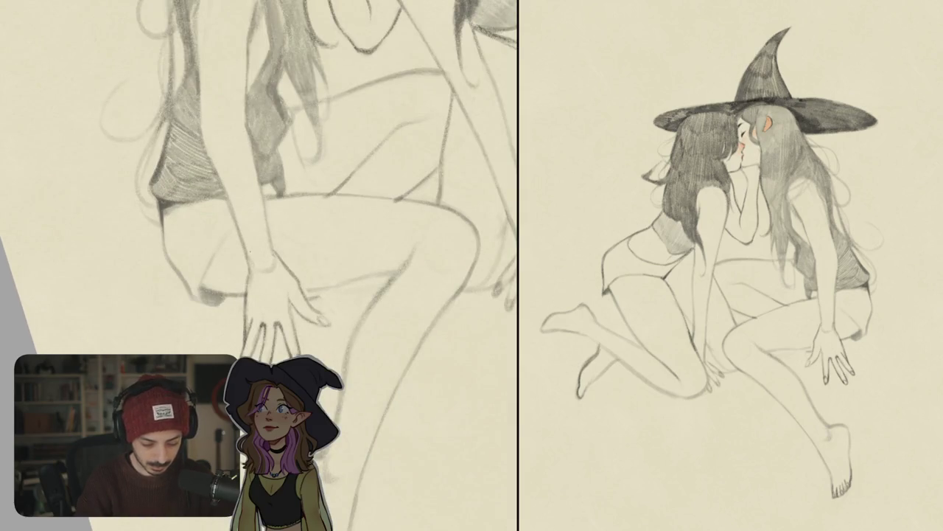
drag(280, 268, 361, 279)
drag(294, 250, 282, 278)
drag(316, 218, 300, 241)
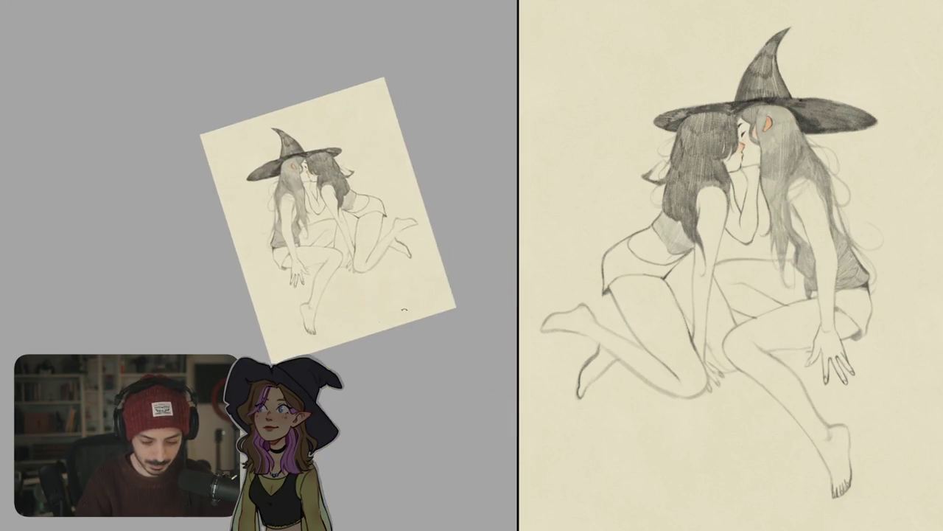
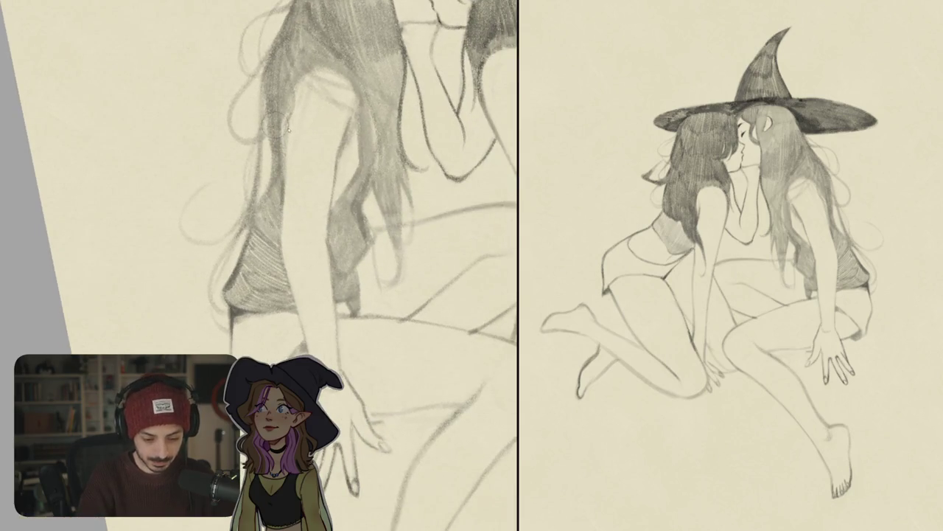
Darken the left and right pencil edges of the lighter-haired witch's arm down to the hand.
drag(283, 120, 280, 242)
drag(283, 196, 283, 289)
scroll(361, 265, down, 2)
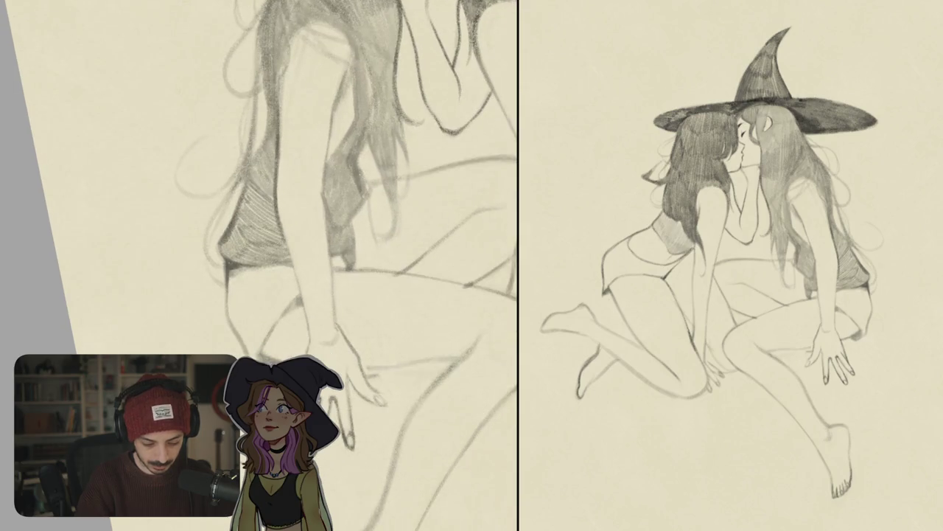
drag(282, 224, 311, 353)
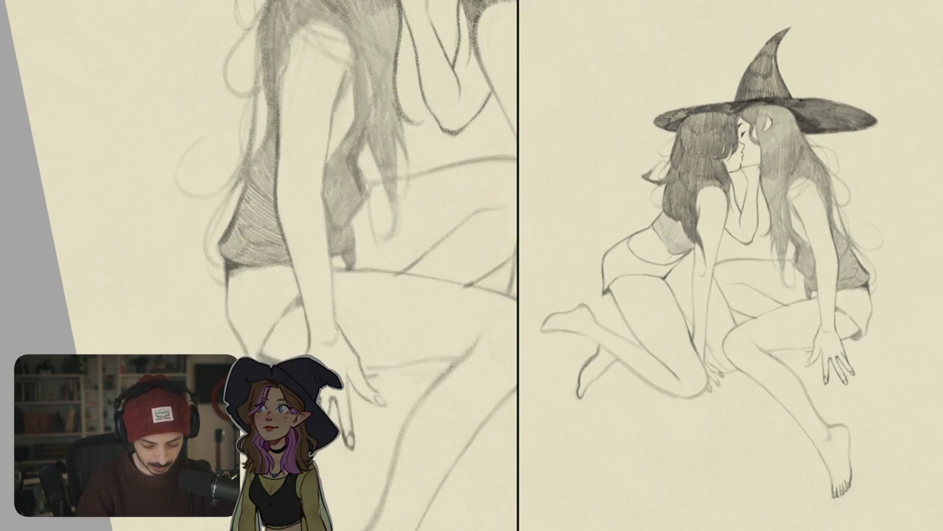
mouse_move(330, 115)
mouse_down()
mouse_move(321, 230)
mouse_move(332, 303)
mouse_up()
drag(332, 276, 346, 339)
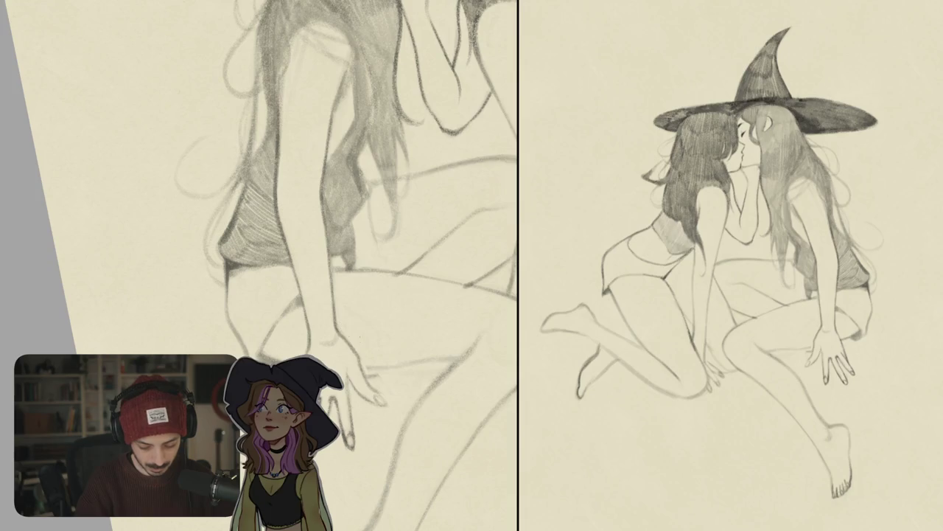
Revert the fingers to an earlier pose, transform the hand, and erase stray arm strokes.
key(ctrl+0)
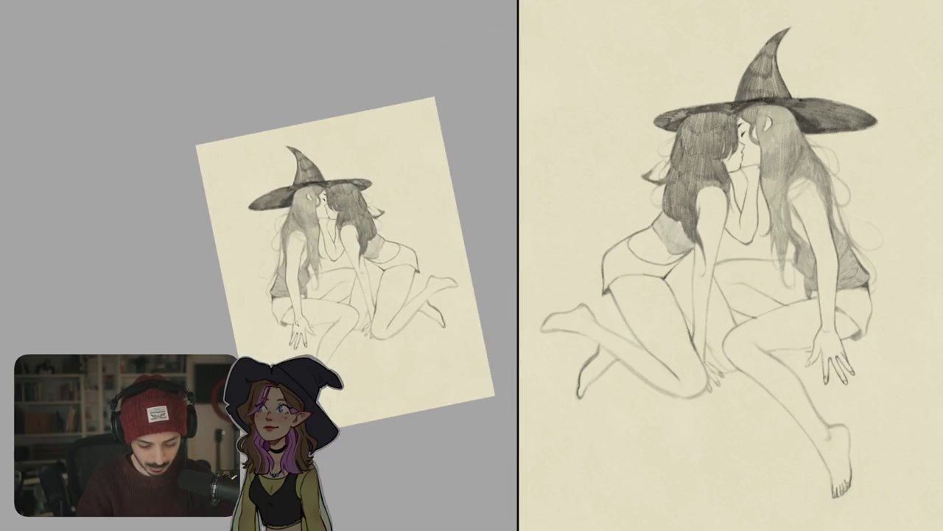
scroll(299, 335, up, 3)
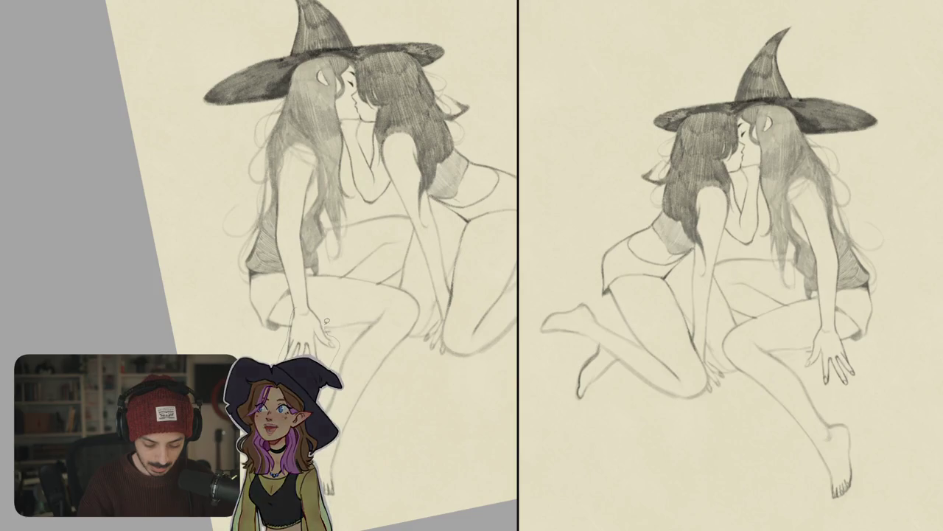
key(ctrl+z)
drag(316, 340, 382, 302)
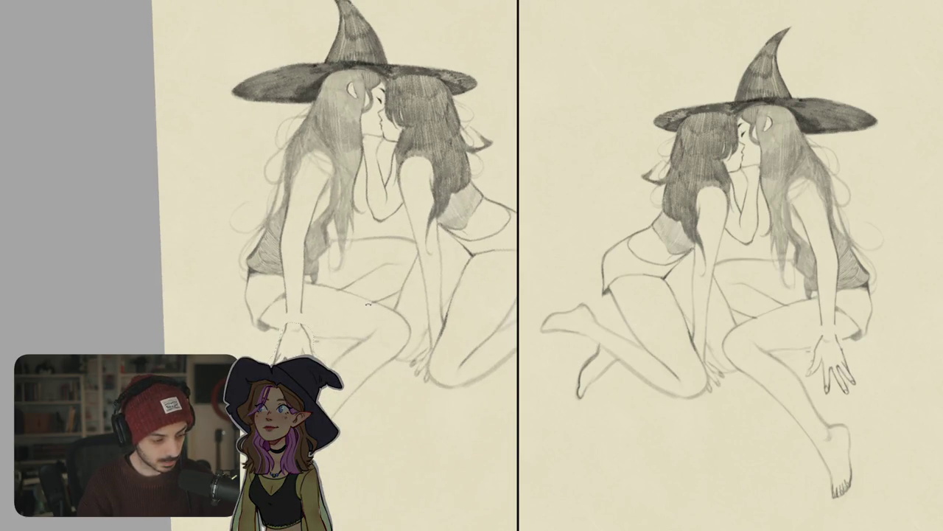
key(ctrl+v)
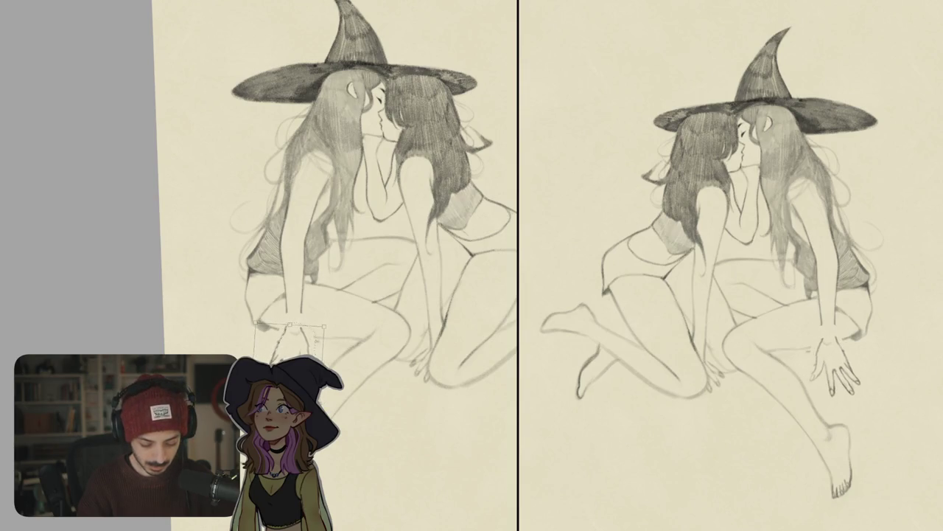
scroll(308, 225, up, 2)
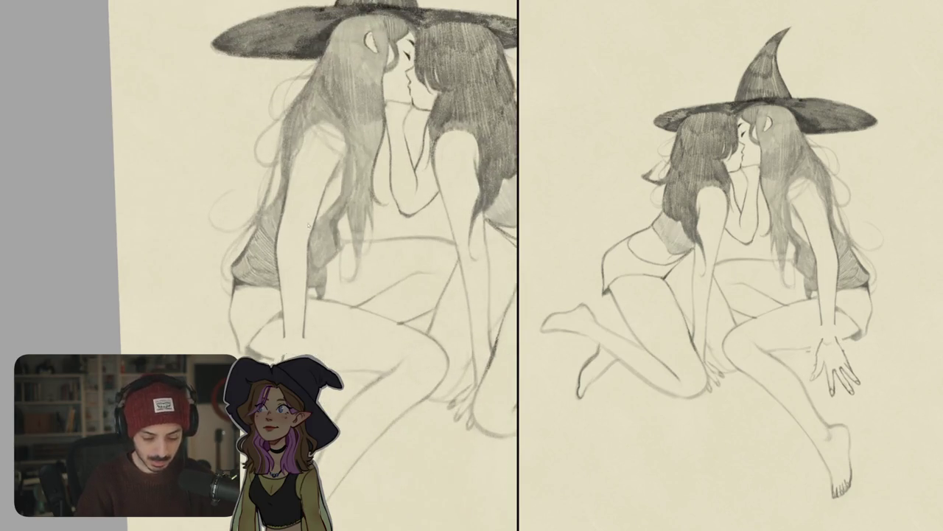
drag(310, 224, 304, 341)
drag(283, 310, 281, 346)
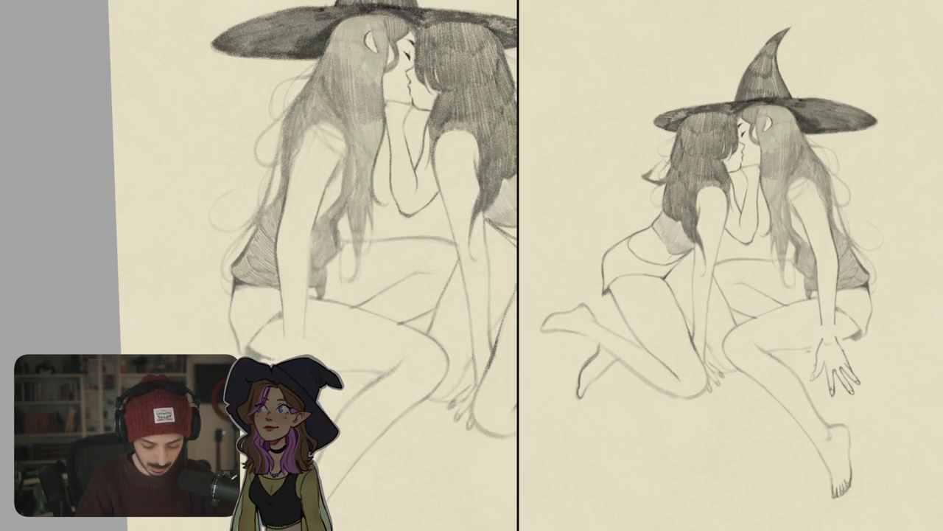
Redraw the arm's left and right edges, darkening the line below the shoulder.
scroll(298, 286, up, 2)
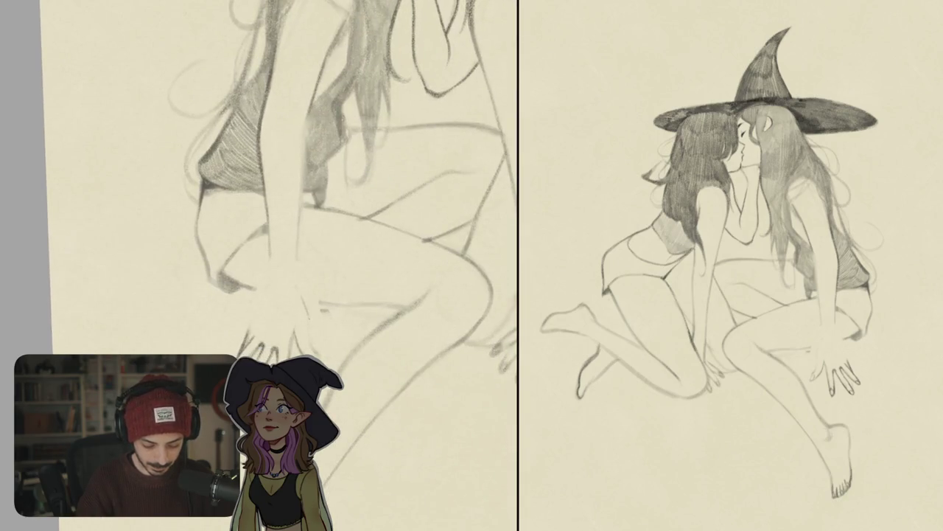
scroll(324, 353, up, 1)
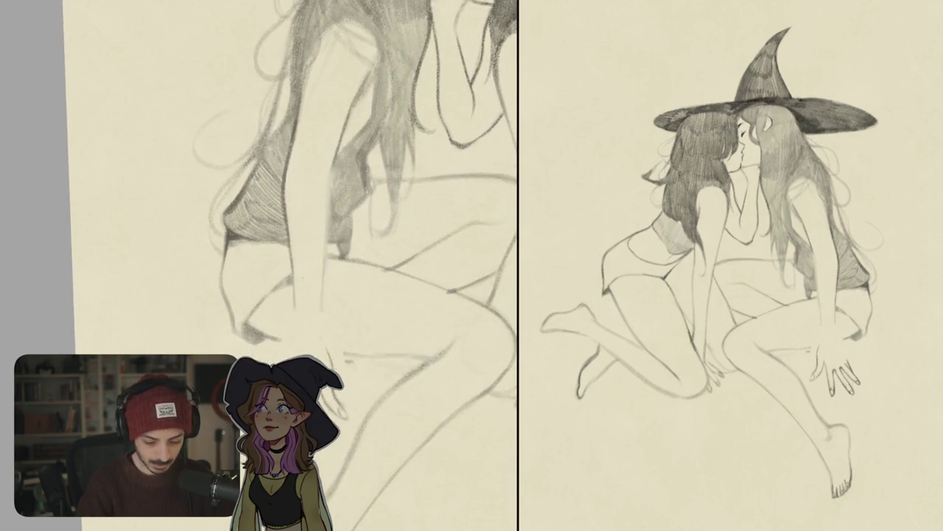
mouse_move(298, 193)
mouse_down()
mouse_move(286, 286)
mouse_move(289, 182)
mouse_move(296, 346)
mouse_move(287, 359)
mouse_up()
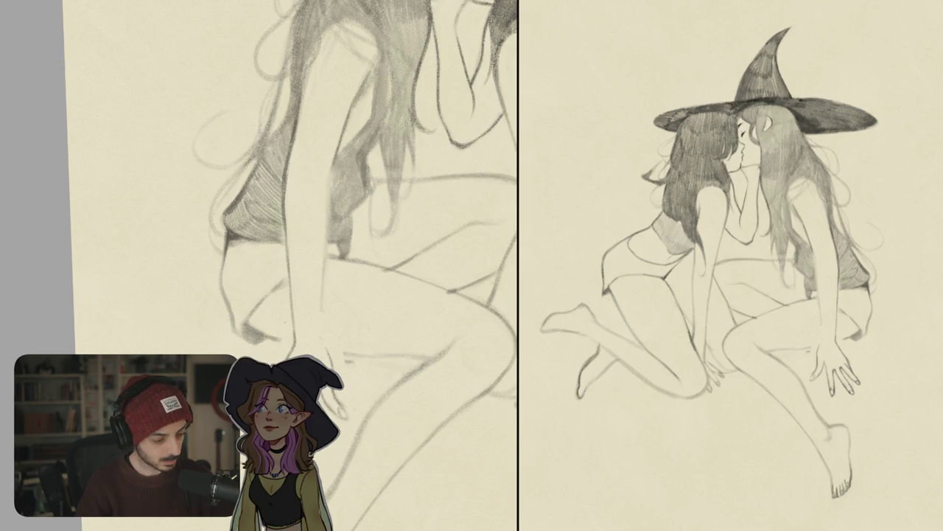
drag(321, 307, 325, 351)
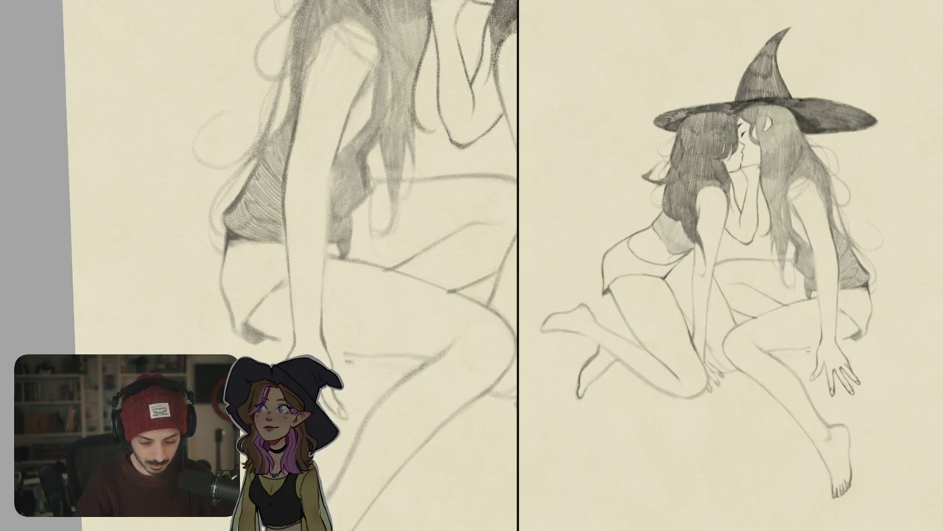
drag(335, 157, 321, 315)
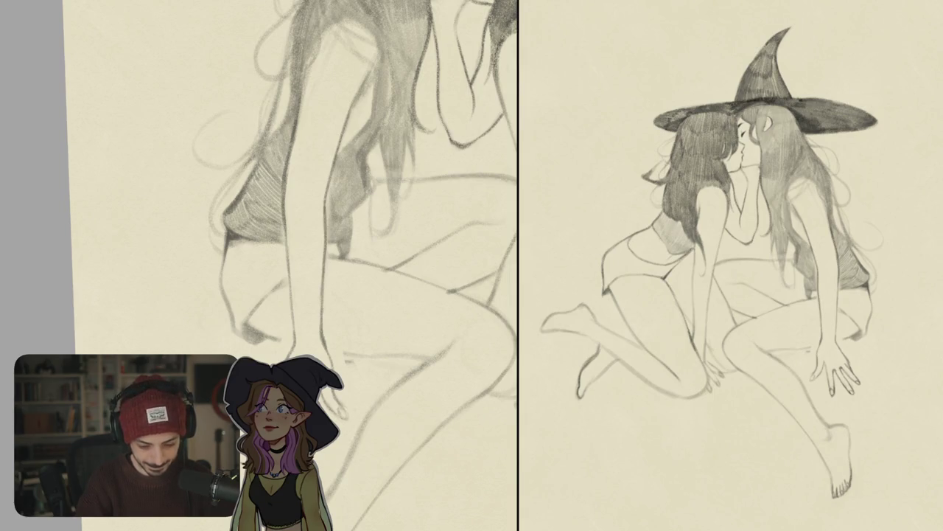
drag(334, 174, 326, 228)
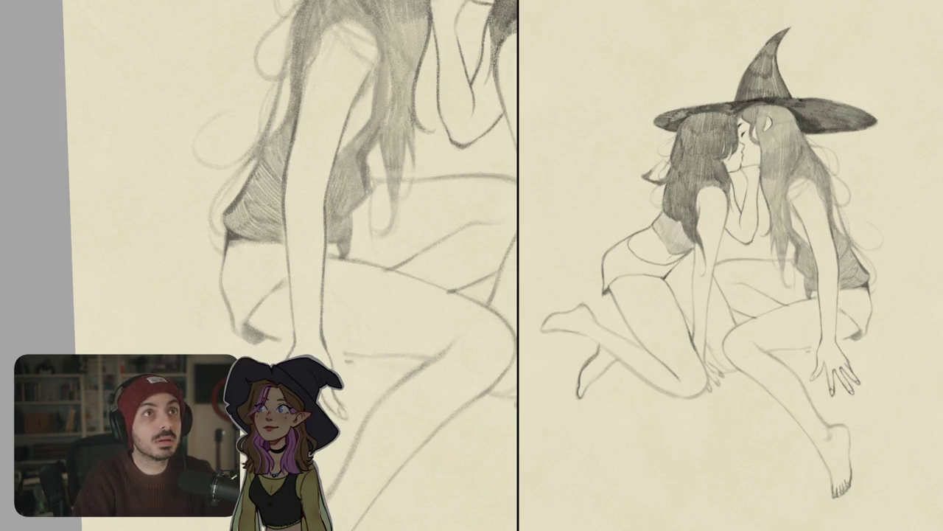
scroll(273, 265, up, 5)
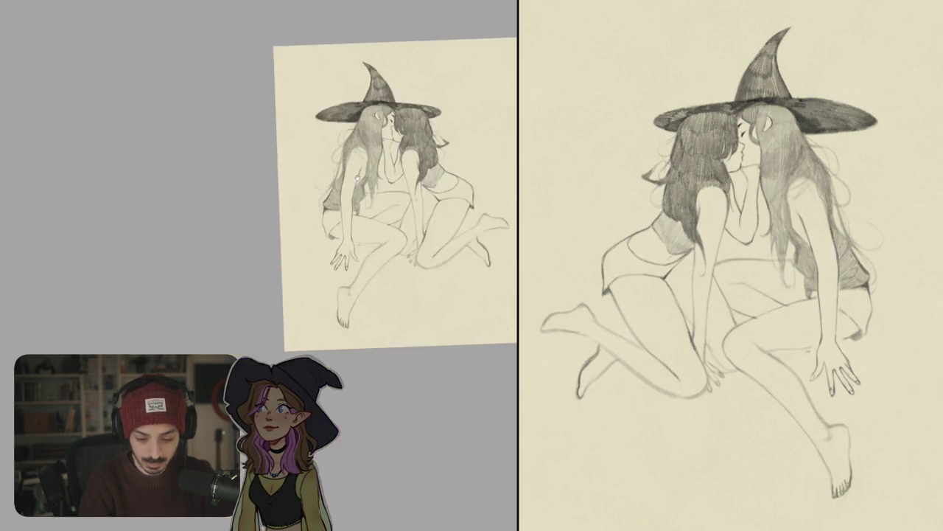
Darken the pencil line along the darker-haired witch's side and torso to the waist.
scroll(273, 265, up, 10)
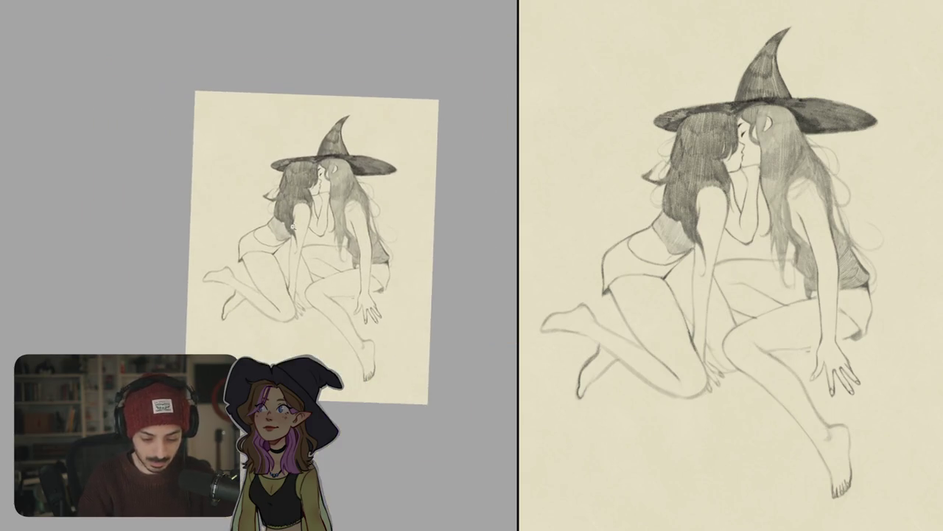
scroll(287, 285, down, 10)
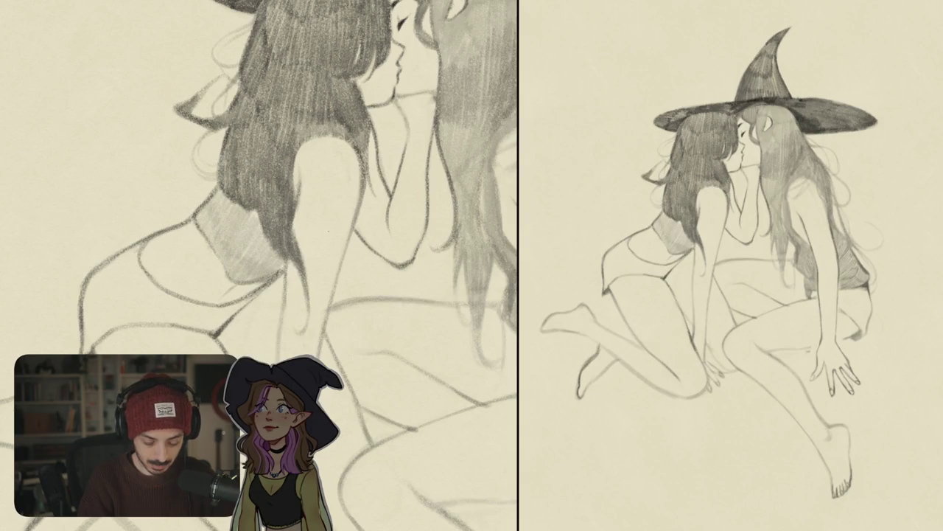
drag(286, 253, 279, 347)
scroll(280, 295, down, 3)
drag(286, 208, 287, 344)
drag(265, 292, 286, 329)
Rework the shorts outline and darken the waist line.
scroll(278, 329, down, 5)
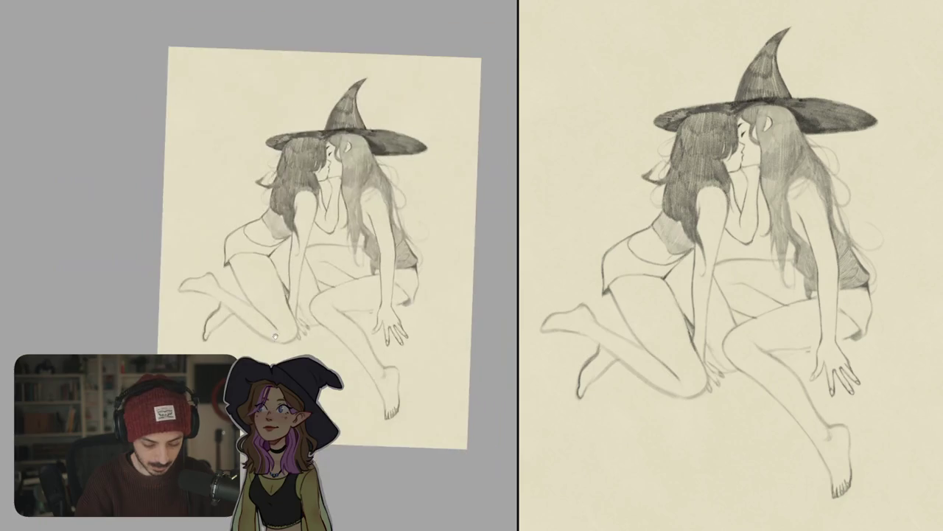
scroll(281, 261, up, 3)
scroll(281, 260, up, 2)
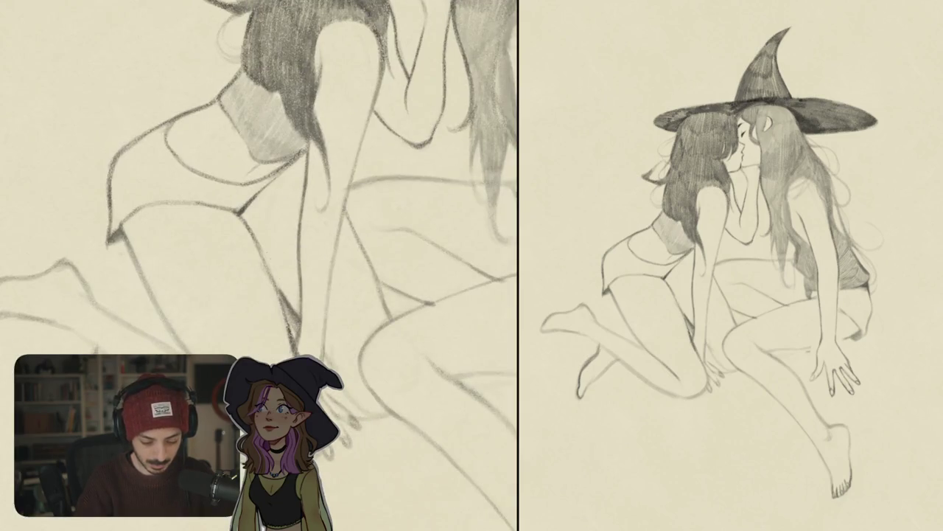
drag(280, 292, 291, 316)
drag(268, 269, 283, 317)
Draw a firm arm line down beside the thigh to the hand, then view the whole page.
drag(221, 295, 321, 254)
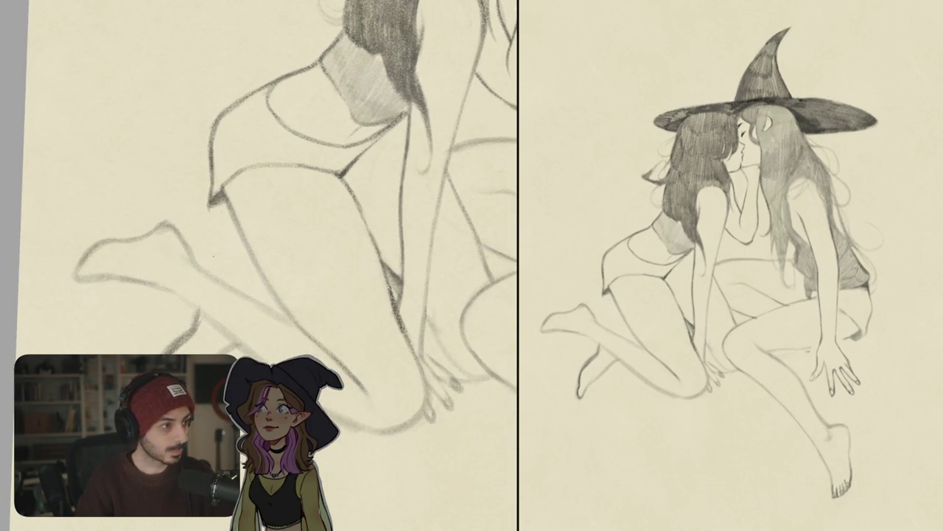
scroll(335, 229, down, 5)
scroll(353, 250, down, 2)
scroll(369, 265, down, 2)
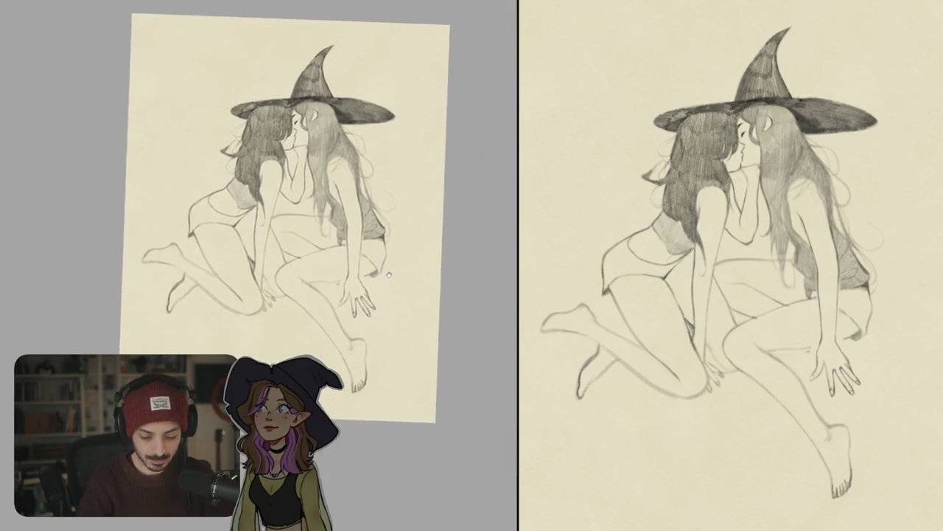
scroll(384, 279, up, 5)
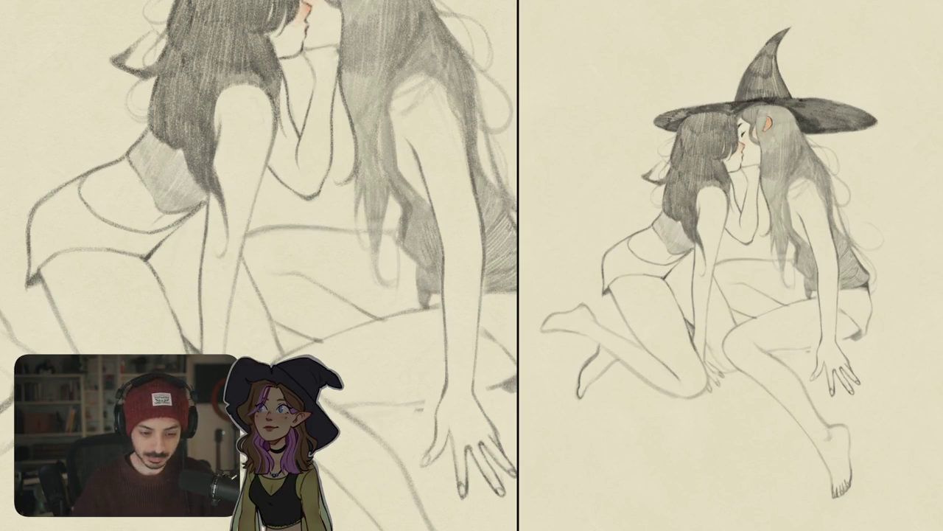
scroll(425, 278, down, 5)
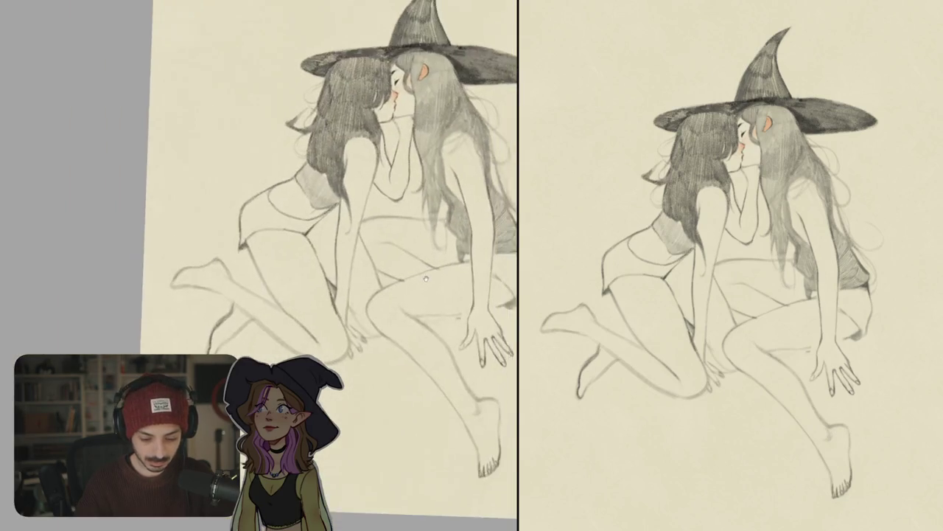
scroll(357, 269, up, 5)
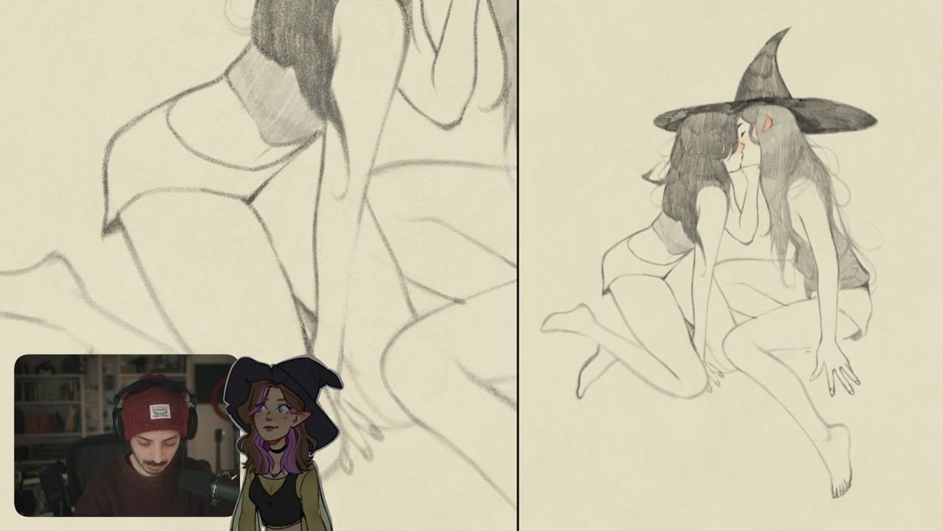
drag(360, 218, 353, 289)
drag(359, 239, 350, 313)
drag(358, 275, 343, 355)
drag(350, 318, 334, 407)
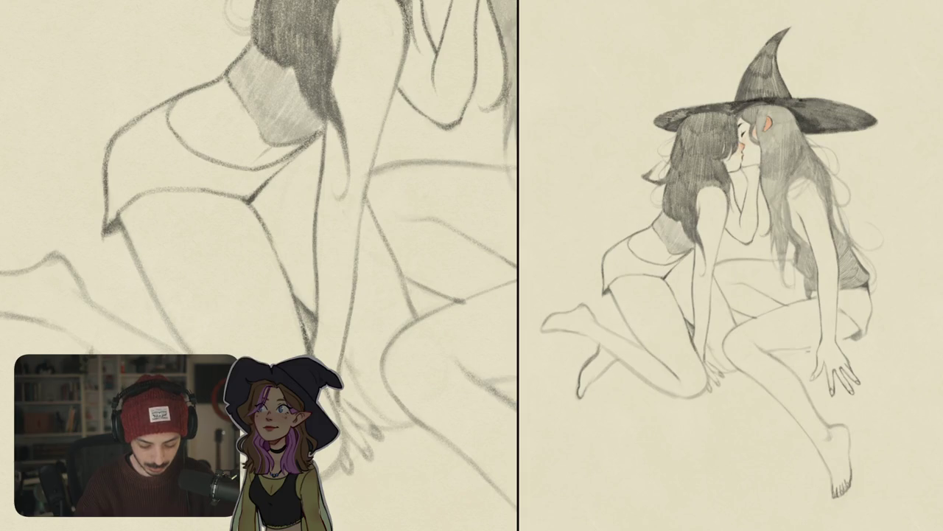
key(ctrl+0)
scroll(289, 221, up, 5)
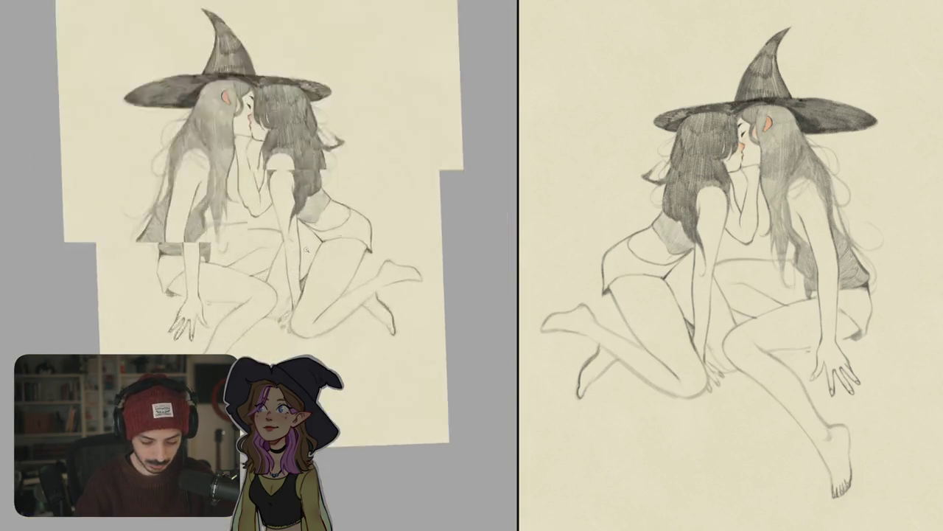
Try several darker strokes on the central arm line, undoing the unsatisfactory ones.
scroll(288, 221, up, 5)
drag(274, 202, 290, 328)
key(ctrl+z)
drag(283, 291, 294, 338)
key(ctrl+z)
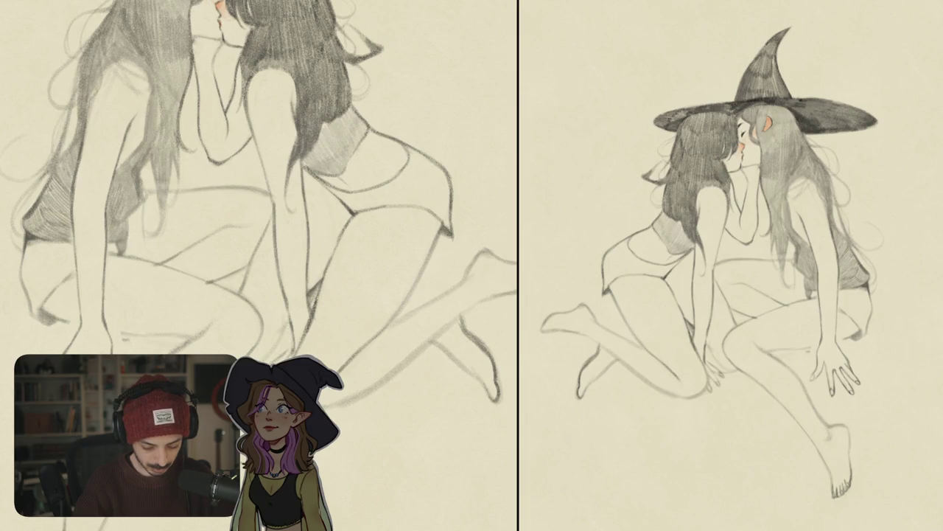
key(ctrl+z)
drag(285, 295, 294, 333)
key(ctrl+z)
drag(280, 285, 295, 343)
key(ctrl+z)
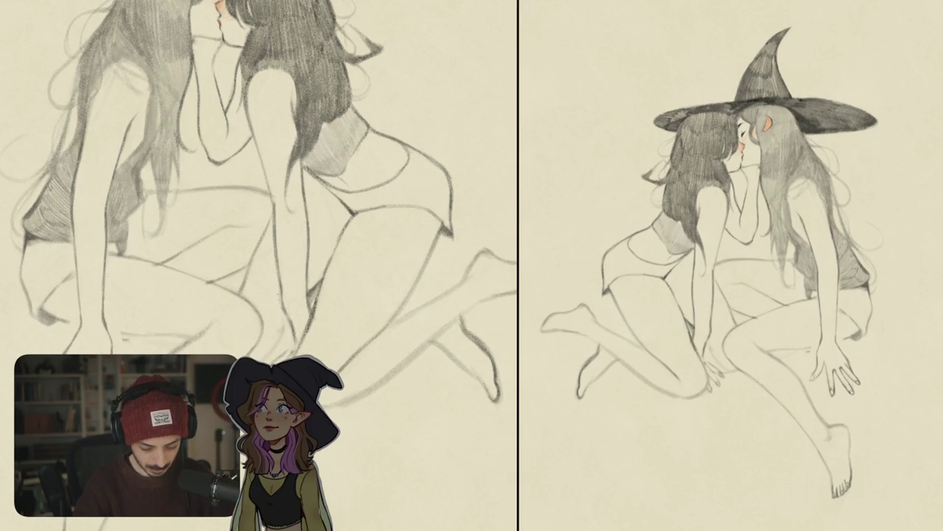
key(ctrl+z)
drag(305, 201, 307, 283)
drag(302, 248, 309, 322)
key(ctrl+z)
Lighten a short stretch of the arm line and add dark short pencil strokes along it.
scroll(258, 265, down, 5)
scroll(302, 262, down, 3)
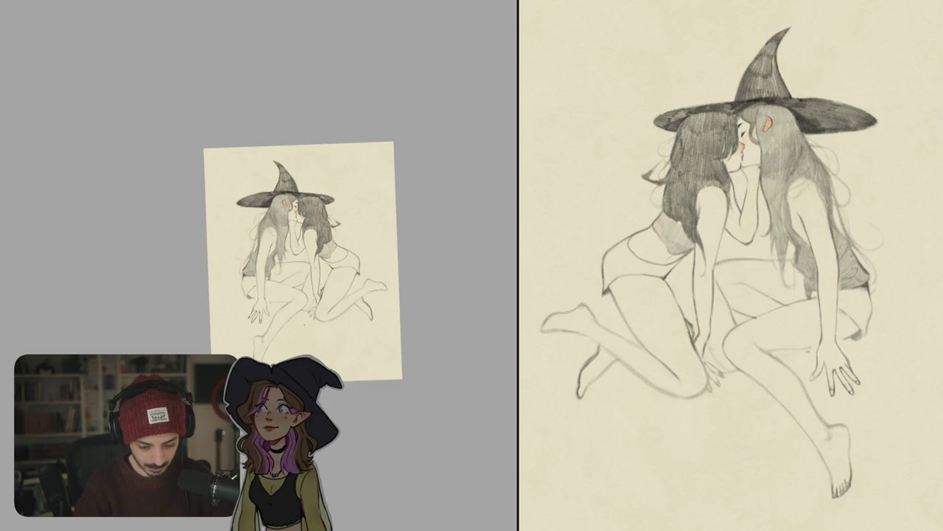
scroll(302, 261, up, 5)
mouse_move(303, 294)
mouse_down()
mouse_move(308, 320)
mouse_move(308, 311)
mouse_move(298, 314)
mouse_move(277, 345)
mouse_up()
scroll(295, 295, up, 3)
scroll(294, 294, up, 3)
mouse_move(336, 263)
mouse_down()
mouse_move(323, 282)
mouse_move(345, 298)
mouse_up()
drag(347, 245, 333, 302)
scroll(295, 265, down, 5)
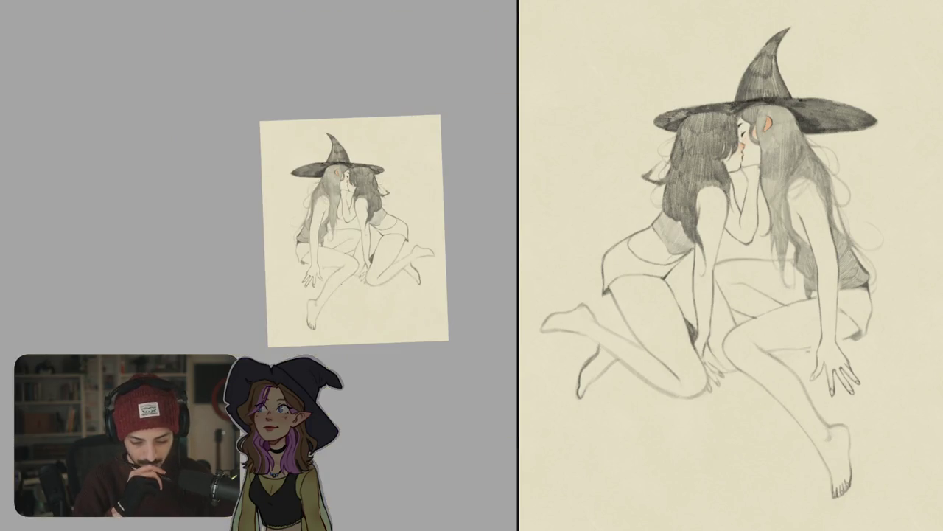
scroll(343, 243, up, 5)
Erase the stray pencil marks near the hip.
drag(383, 272, 379, 303)
mouse_move(393, 256)
mouse_down()
mouse_move(379, 288)
mouse_move(351, 300)
mouse_move(345, 317)
mouse_up()
scroll(342, 243, down, 5)
scroll(295, 221, up, 5)
Redraw and darken the arm's pencil contour with new strokes.
drag(384, 228, 344, 322)
drag(384, 221, 370, 259)
drag(385, 183, 381, 241)
scroll(258, 221, down, 2)
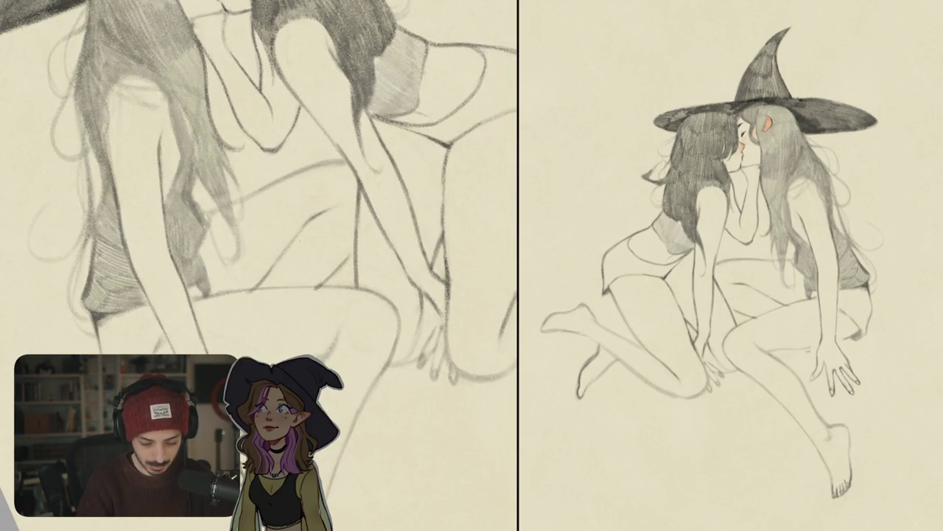
Rotate the canvas, add faint marks near the legs, and draw a pencil line down from the arm.
mouse_move(258, 265)
mouse_down()
mouse_move(310, 243)
mouse_move(318, 295)
mouse_move(383, 244)
mouse_up()
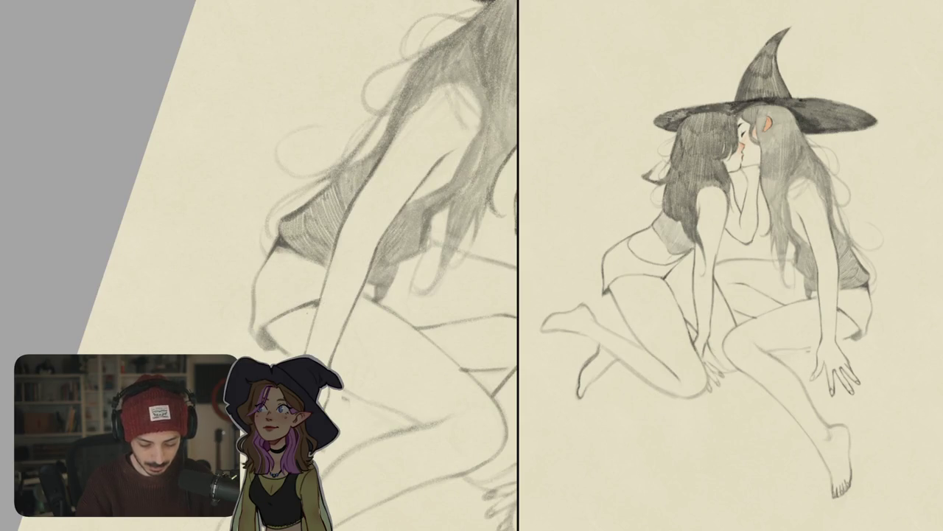
drag(316, 305, 291, 311)
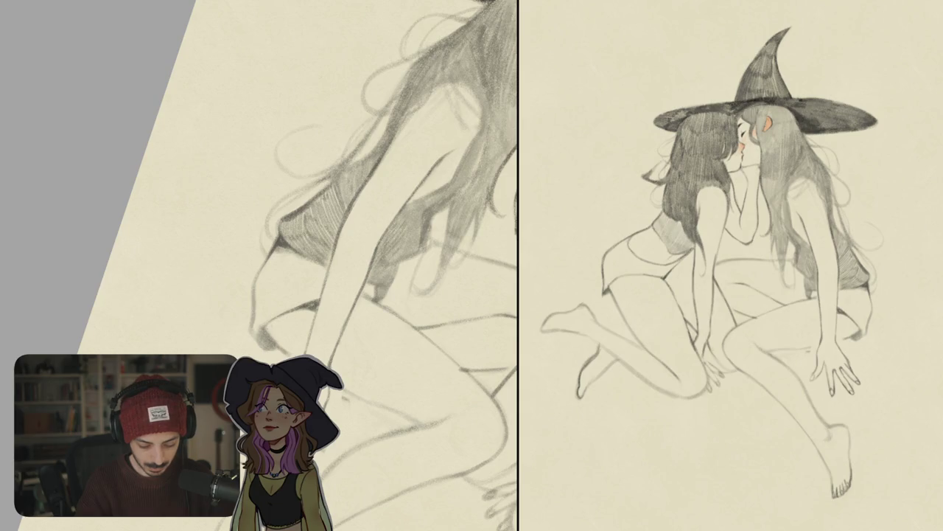
drag(310, 295, 383, 236)
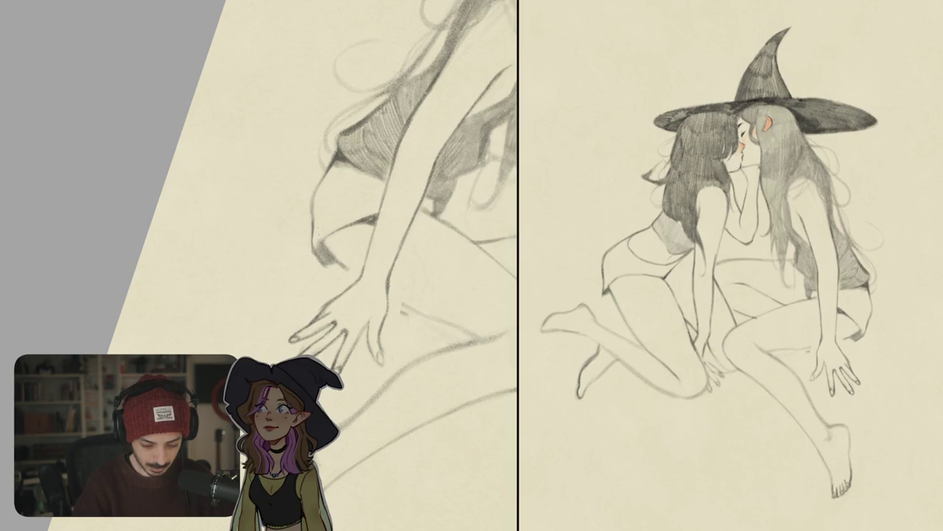
drag(383, 237, 305, 300)
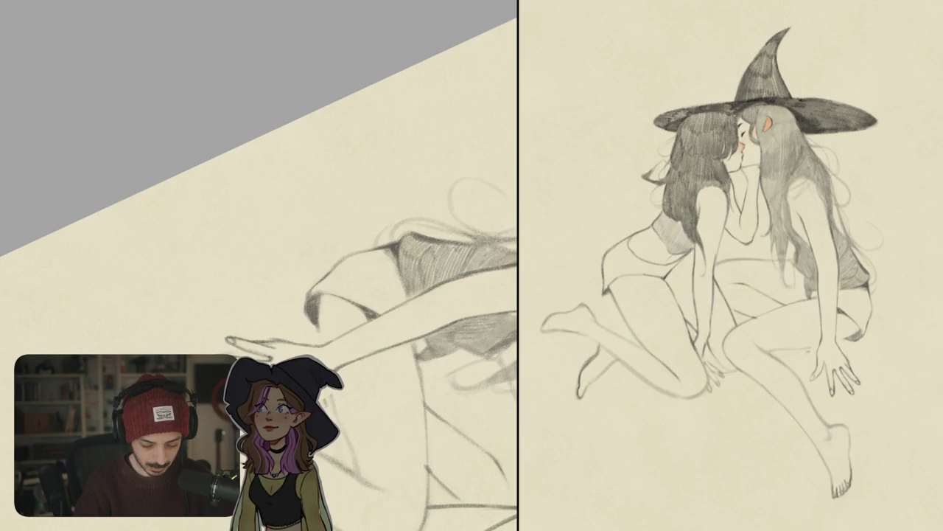
scroll(258, 294, down, 5)
scroll(258, 294, up, 5)
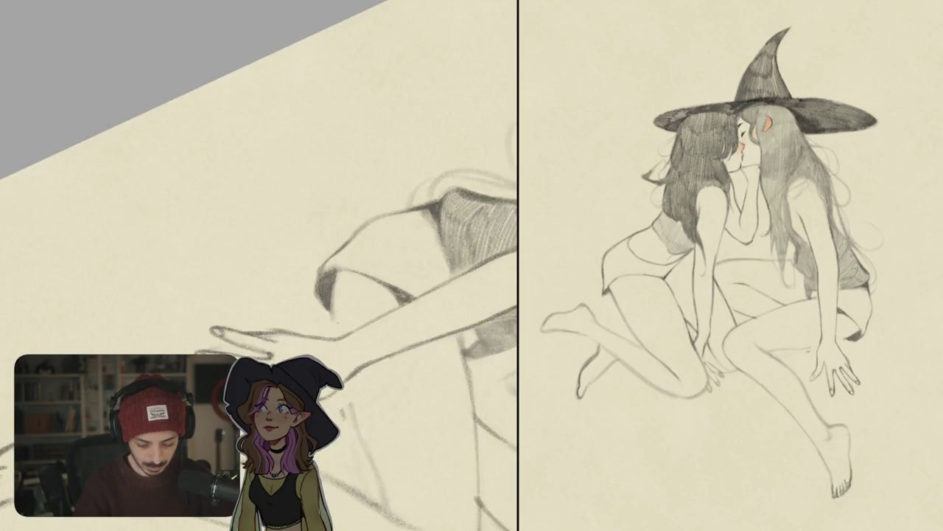
drag(335, 294, 312, 270)
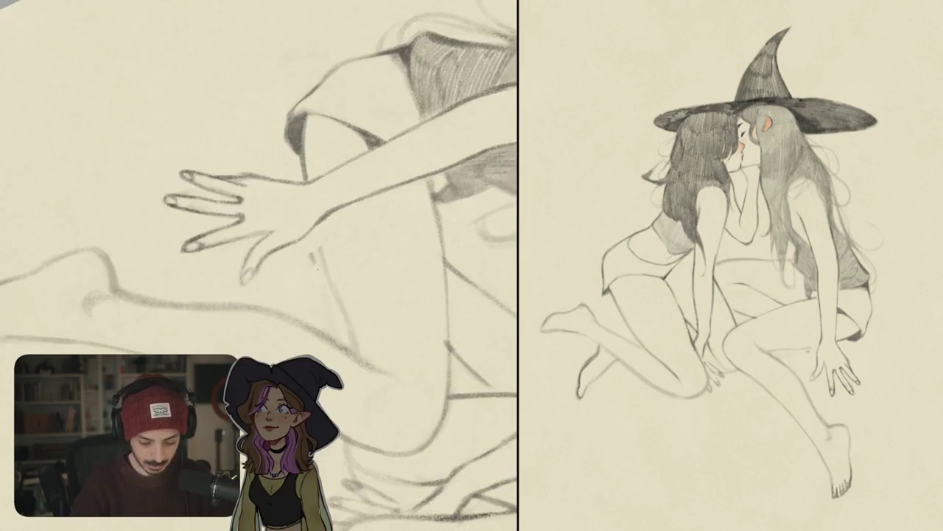
drag(312, 222, 364, 359)
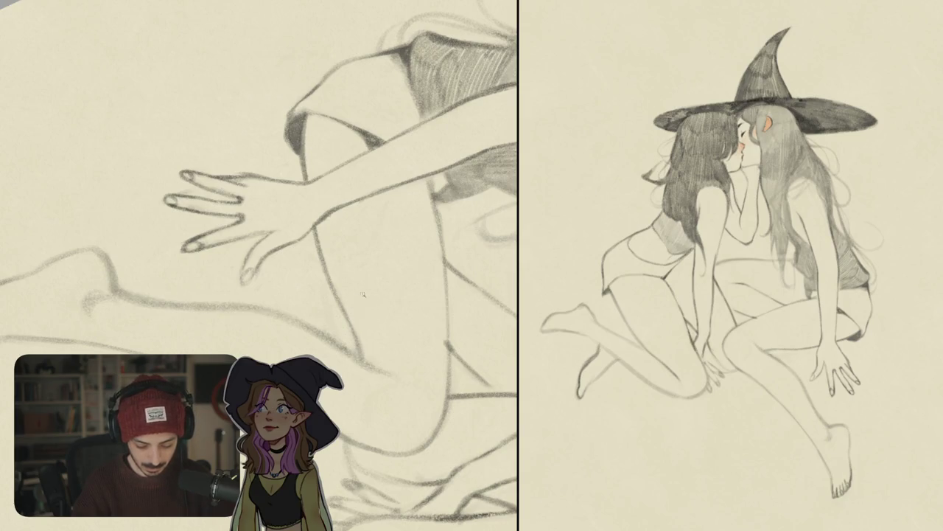
key(ctrl+0)
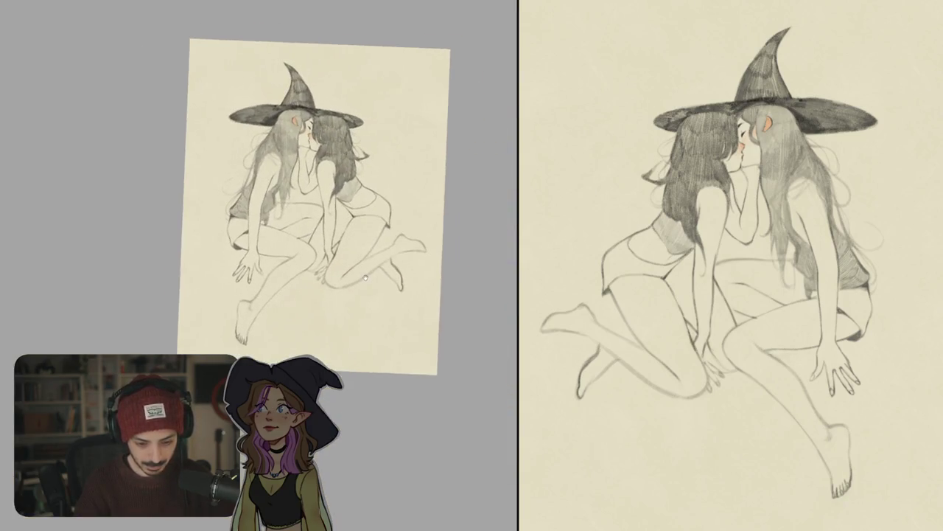
Shade the left and right ends of the shared hat's brim.
drag(406, 264, 383, 309)
scroll(332, 236, up, 5)
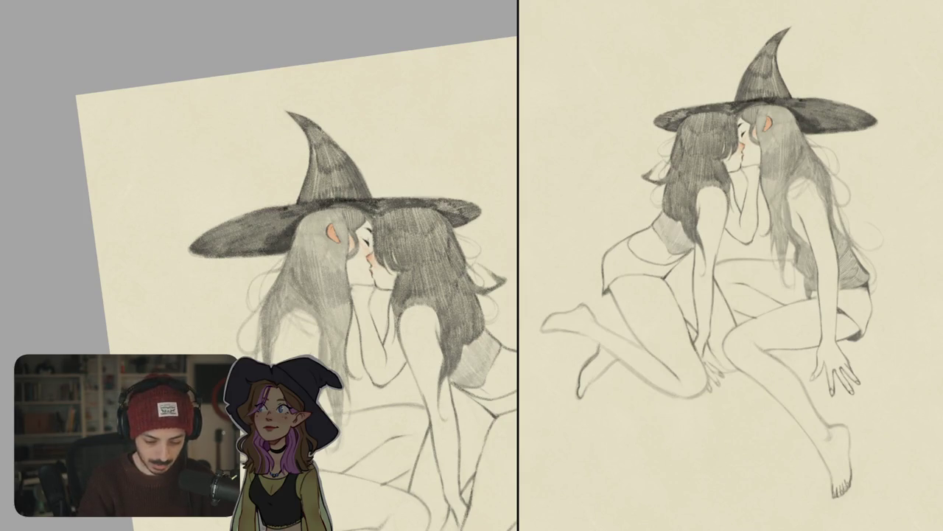
scroll(296, 283, down, 5)
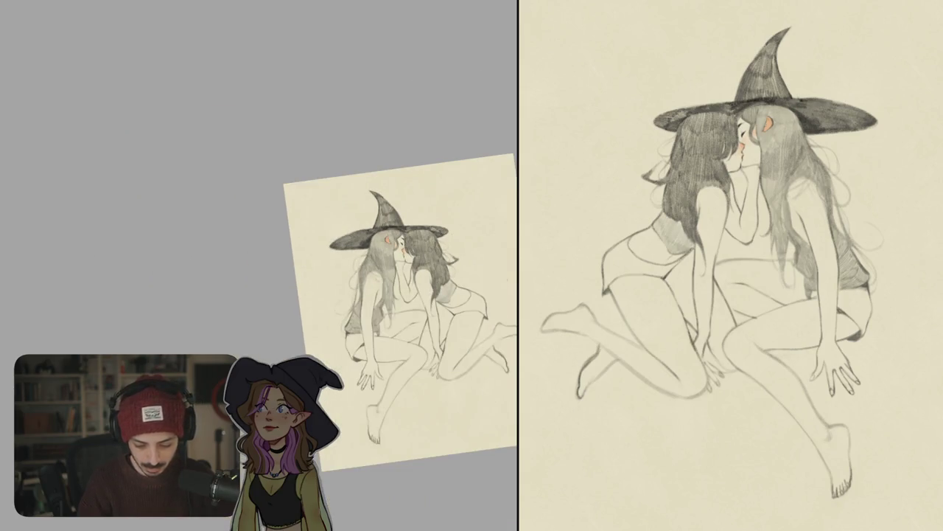
scroll(421, 270, up, 3)
drag(292, 247, 347, 225)
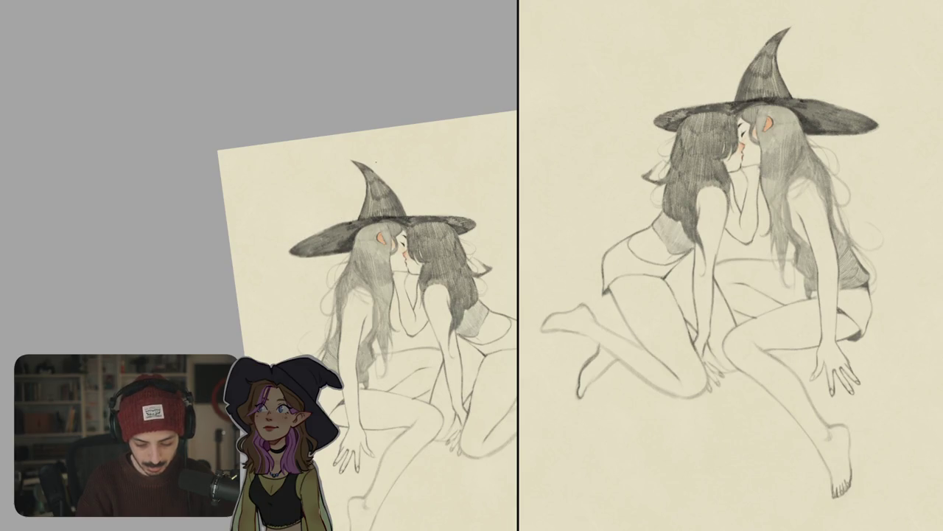
scroll(438, 272, down, 3)
scroll(438, 272, down, 3)
scroll(428, 229, up, 1)
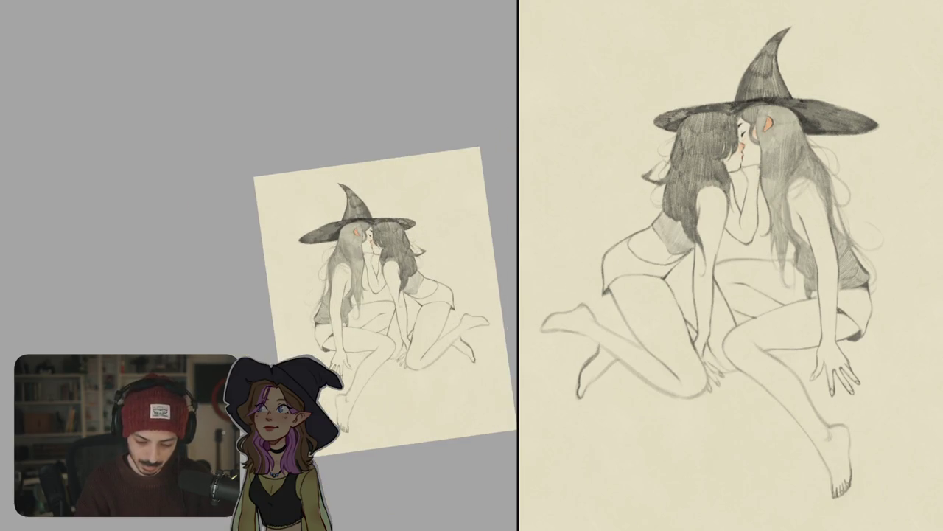
drag(383, 218, 412, 222)
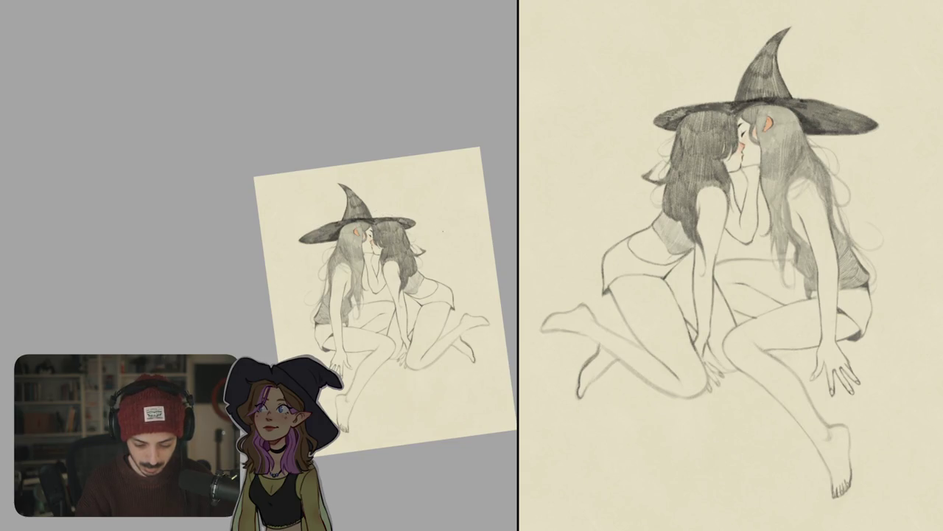
Mirror the canvas to check proportions and redraw the shorts' left outline.
key(ctrl+0)
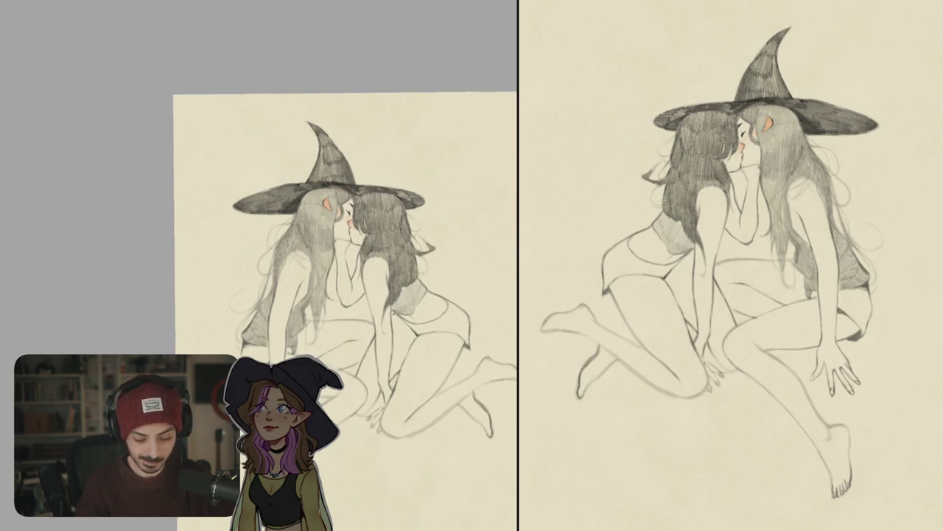
drag(346, 295, 235, 310)
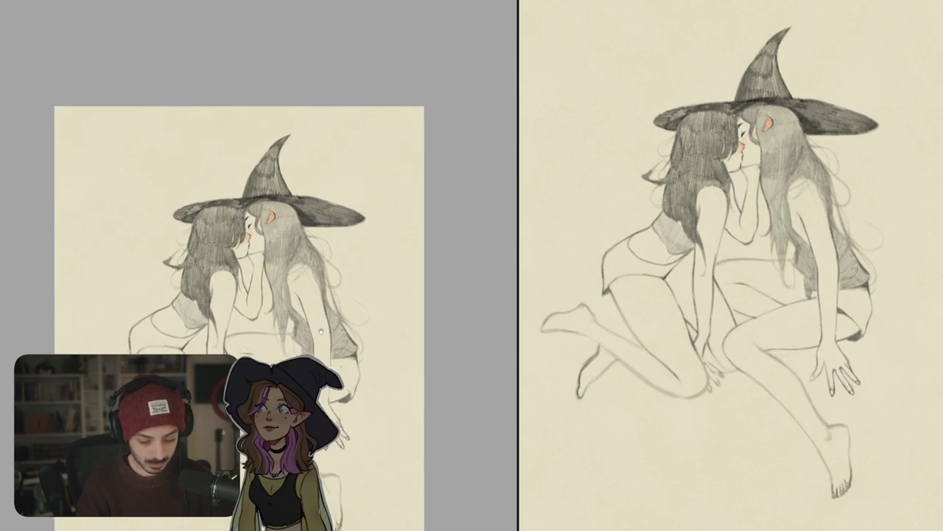
drag(346, 362, 415, 232)
scroll(251, 234, up, 5)
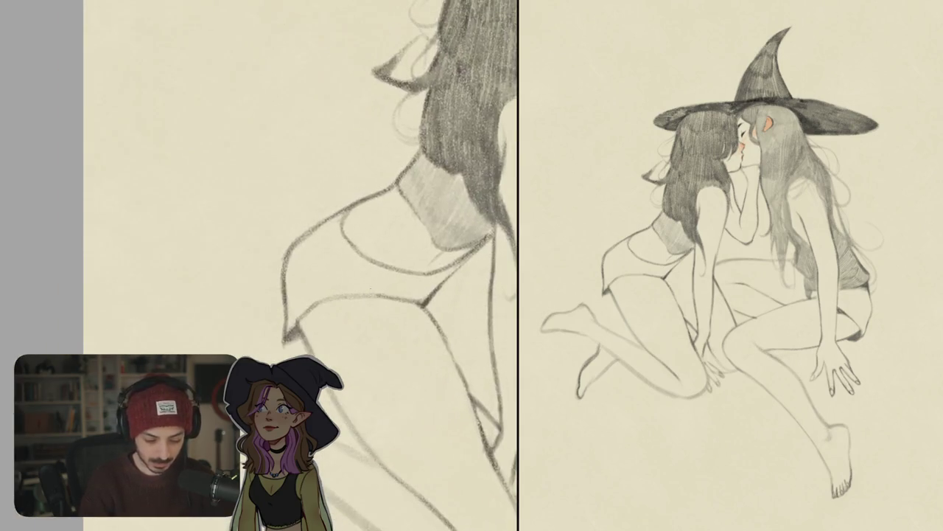
mouse_move(340, 225)
mouse_down()
mouse_move(314, 239)
mouse_move(296, 272)
mouse_move(298, 318)
mouse_move(302, 254)
mouse_move(341, 226)
mouse_up()
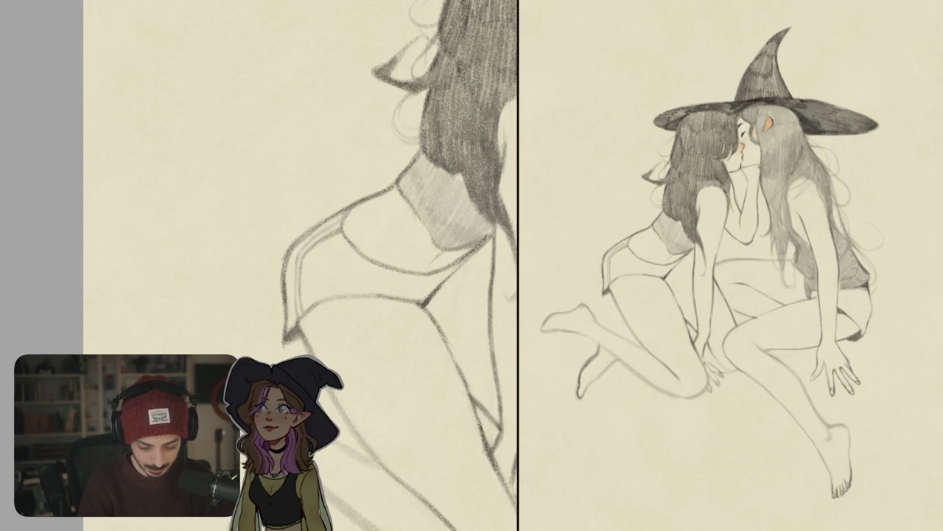
Zoom in on the shoulder and draw a small looped tattoo mark.
scroll(314, 293, down, 10)
scroll(366, 310, up, 2)
scroll(366, 310, up, 3)
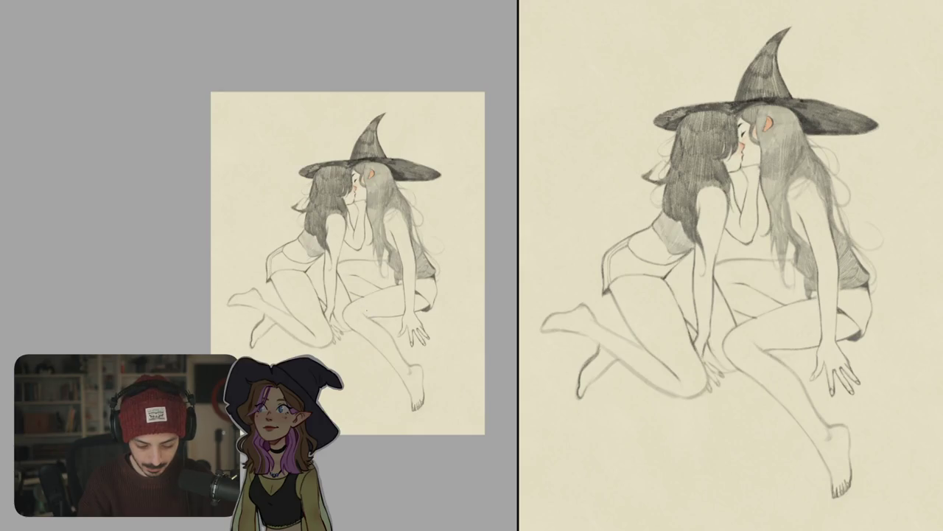
scroll(311, 292, up, 5)
scroll(310, 292, up, 1)
scroll(311, 292, up, 2)
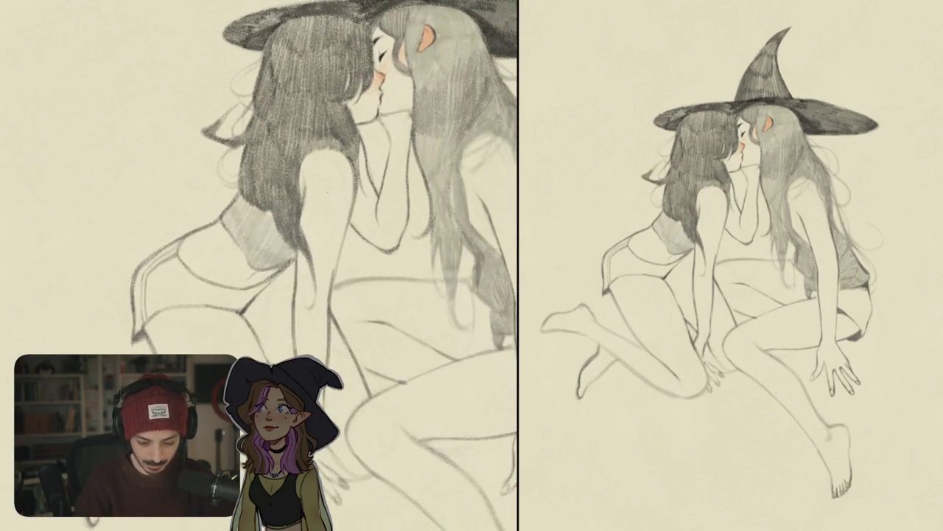
scroll(310, 292, up, 3)
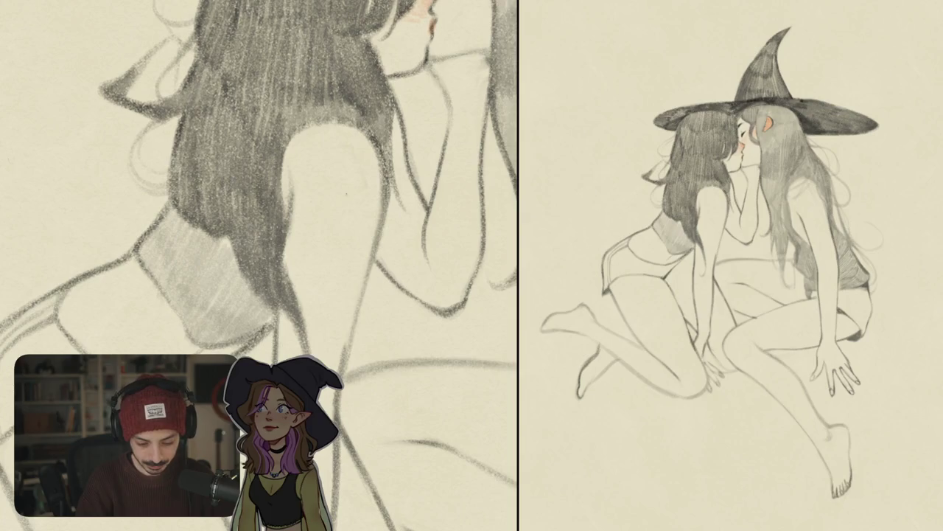
mouse_move(335, 198)
mouse_down()
mouse_move(341, 190)
mouse_move(347, 198)
mouse_move(350, 189)
mouse_move(333, 183)
mouse_move(329, 201)
mouse_move(341, 210)
mouse_up()
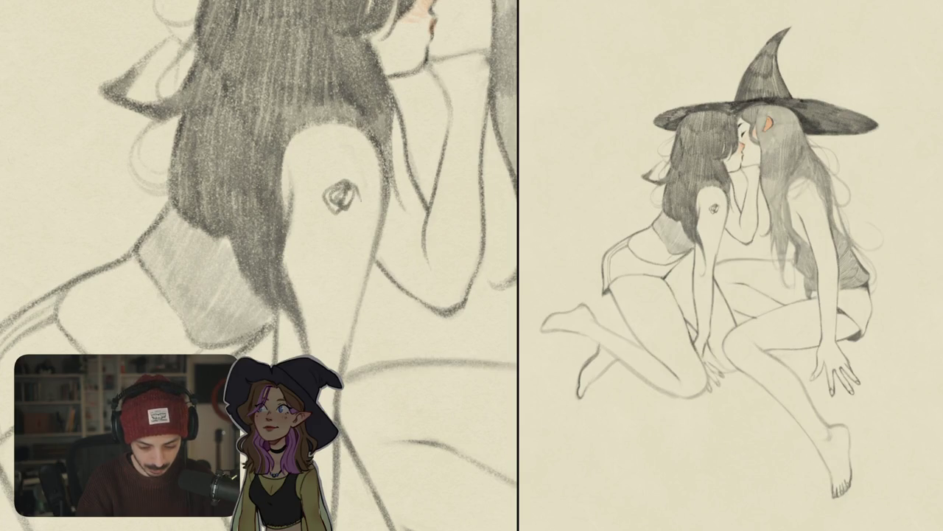
Undo the last short pencil stroke on the upper arm tattoo mark.
scroll(360, 214, down, 5)
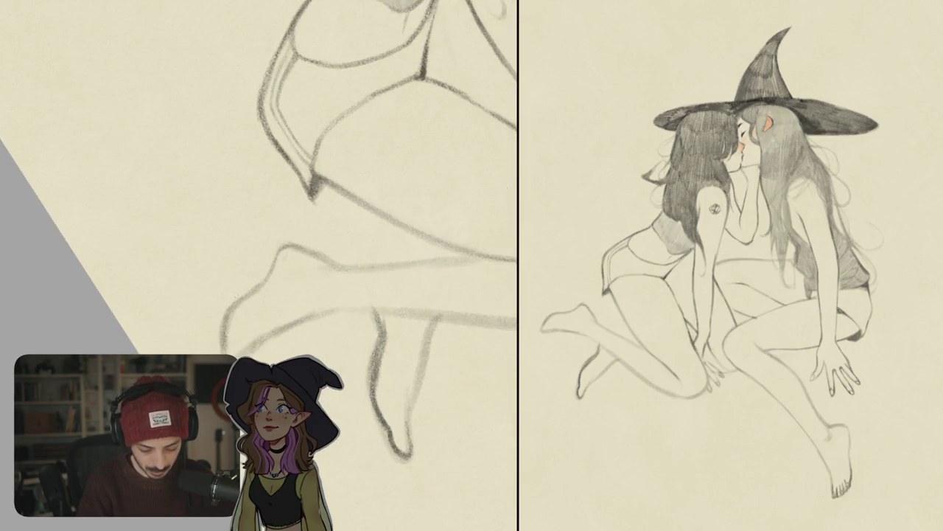
key(ctrl+z)
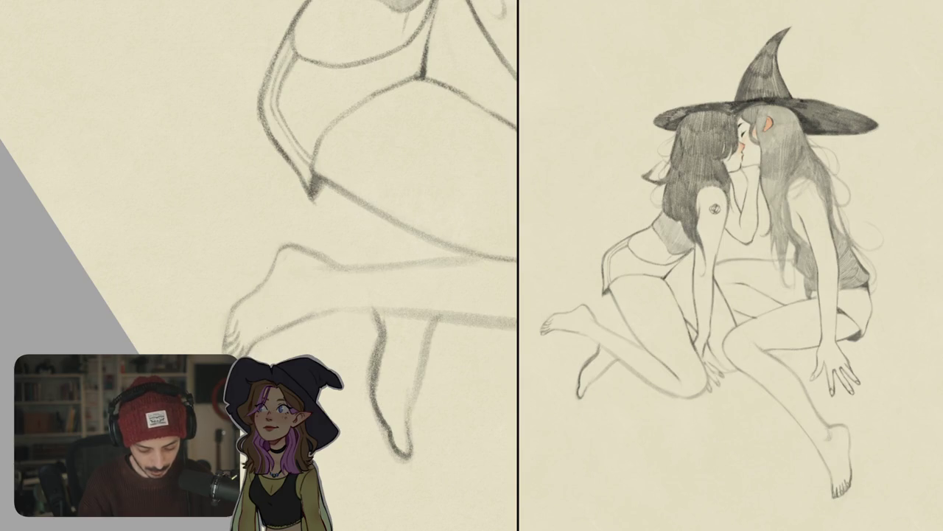
Draw pencil lines along the shin and ankle of the crossed legs.
drag(257, 221, 310, 280)
mouse_move(385, 192)
mouse_down()
mouse_move(338, 249)
mouse_move(317, 332)
mouse_up()
mouse_move(257, 184)
mouse_down()
mouse_move(310, 243)
mouse_move(260, 307)
mouse_up()
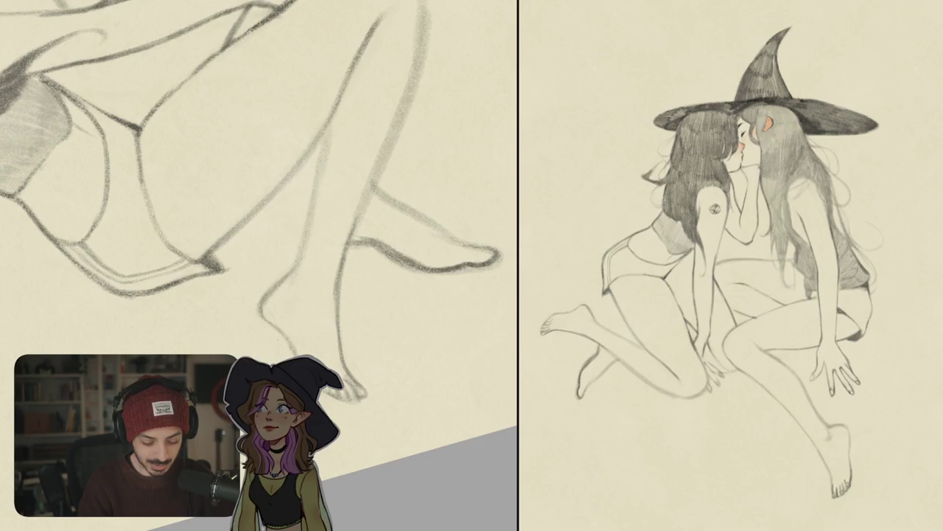
drag(295, 191, 310, 236)
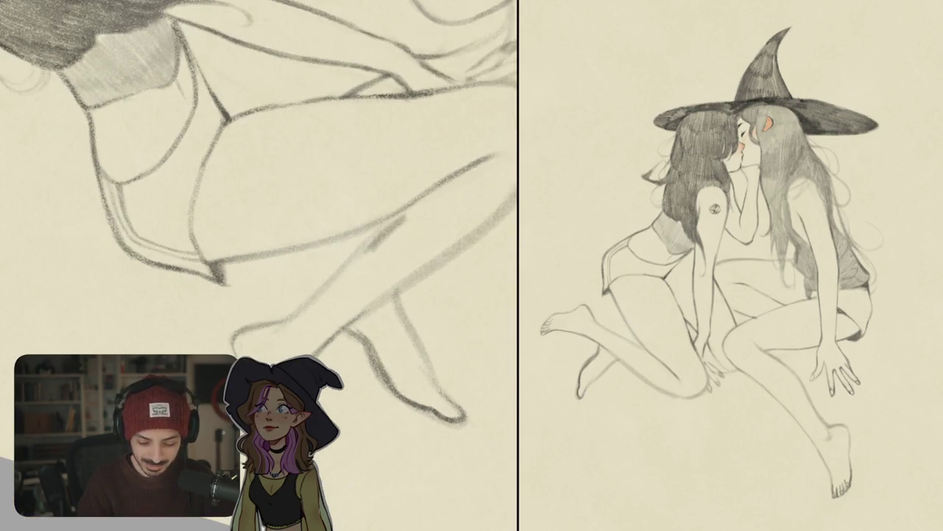
Erase the long stray leg line, lighten the old lower-leg line, and redraw the curve darker.
drag(398, 214, 492, 155)
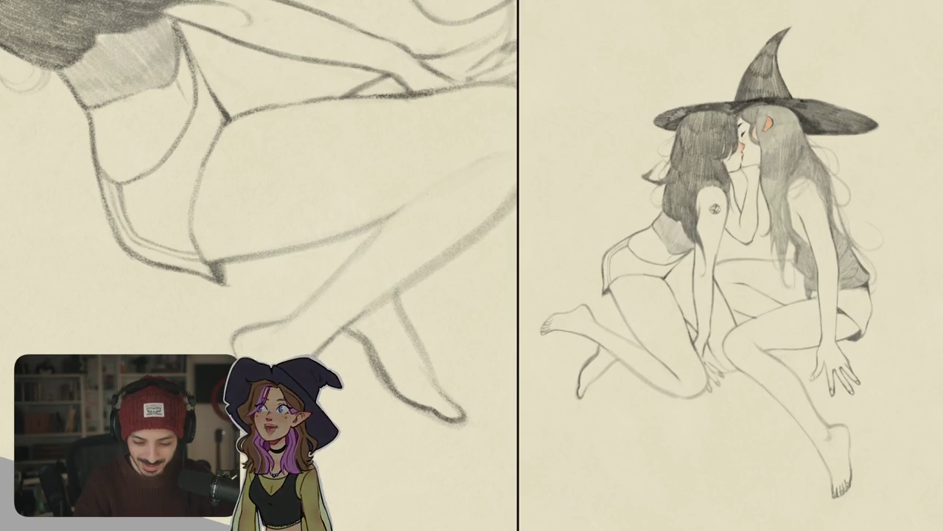
mouse_move(404, 208)
mouse_down()
mouse_move(386, 221)
mouse_move(461, 142)
mouse_up()
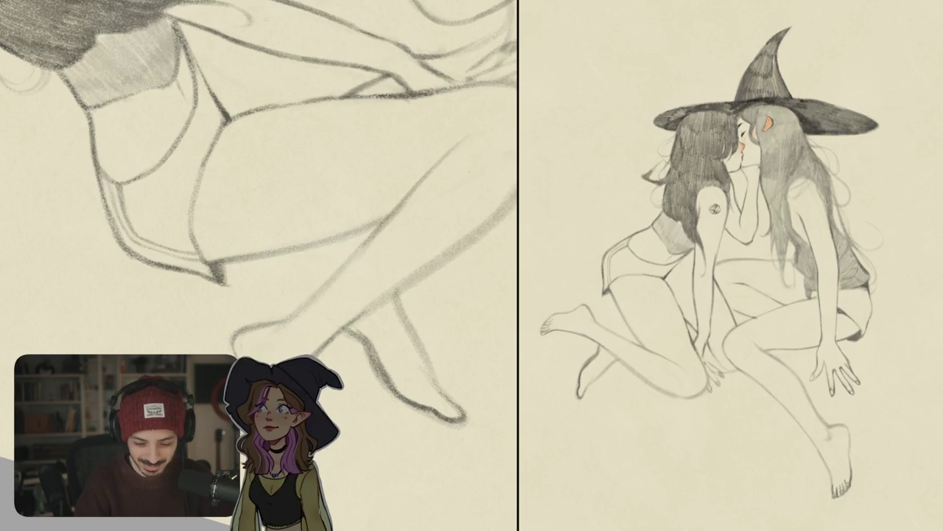
mouse_move(289, 318)
mouse_down()
mouse_move(242, 333)
mouse_move(306, 299)
mouse_up()
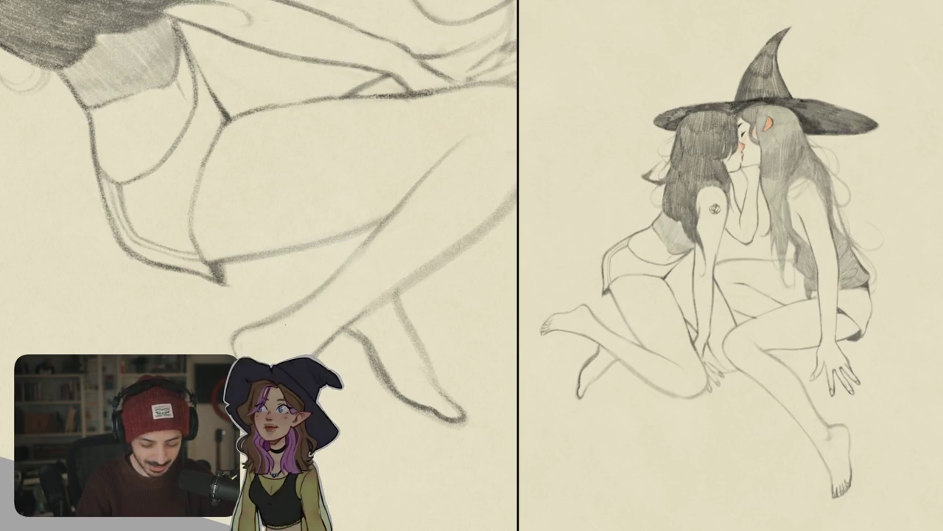
drag(342, 246, 290, 277)
mouse_move(293, 313)
mouse_down()
mouse_move(315, 256)
mouse_move(388, 288)
mouse_move(298, 195)
mouse_up()
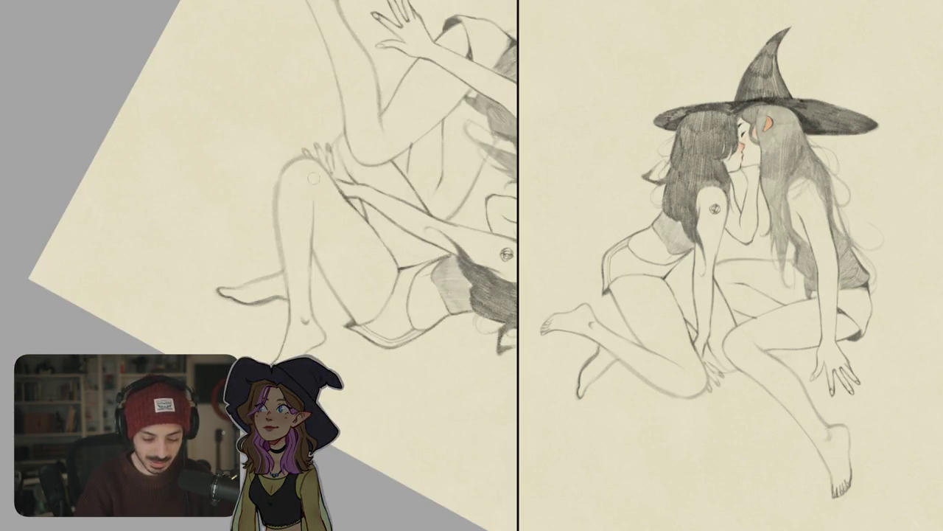
scroll(312, 234, up, 2)
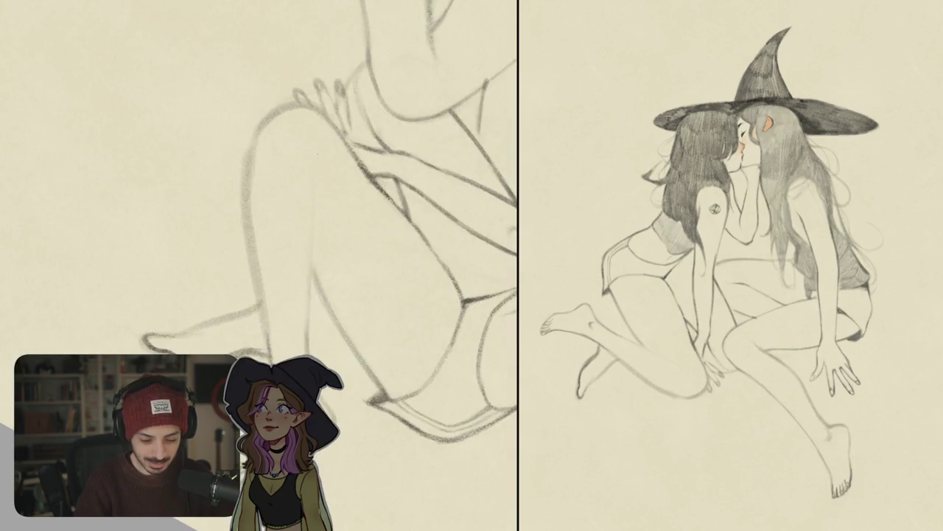
Stroke the thigh outline and darken the knee, hand and finger lines resting on it.
drag(319, 146, 306, 344)
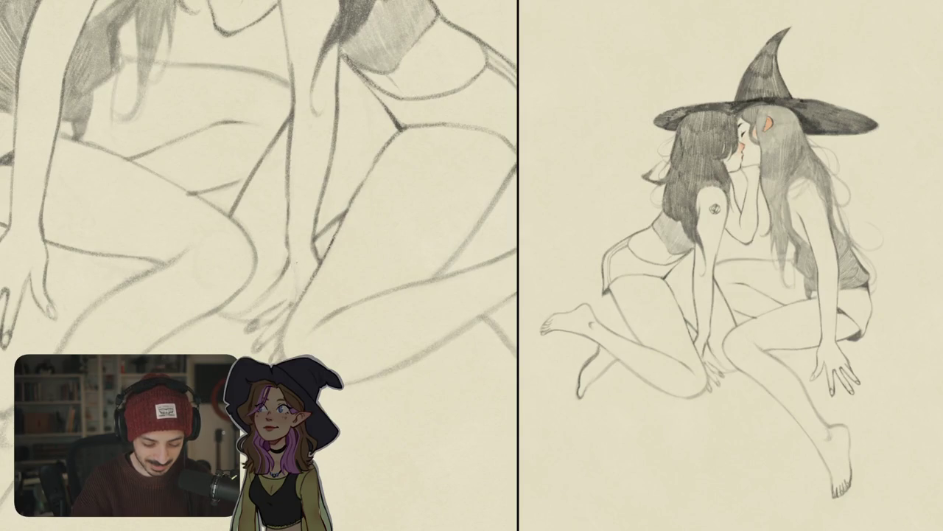
mouse_move(289, 247)
mouse_down()
mouse_move(298, 295)
mouse_move(279, 304)
mouse_up()
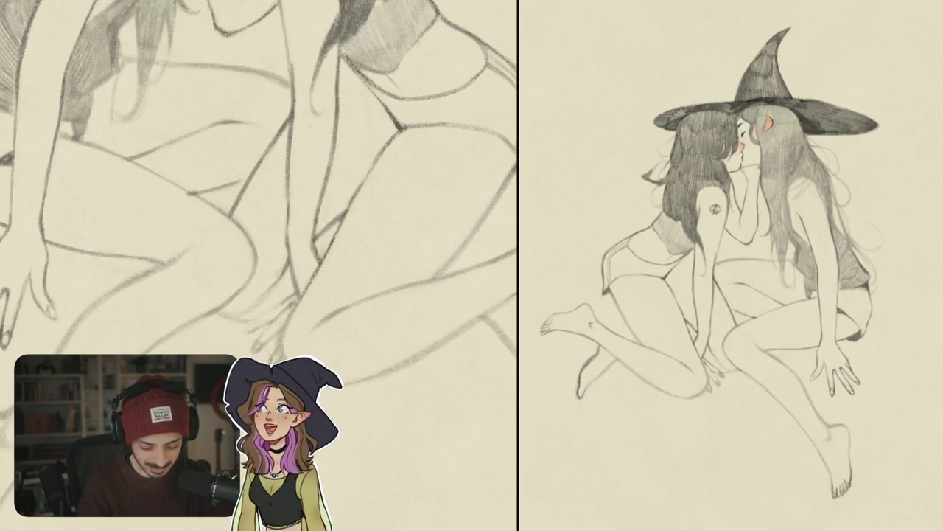
mouse_move(275, 305)
mouse_down()
mouse_move(245, 333)
mouse_move(273, 322)
mouse_up()
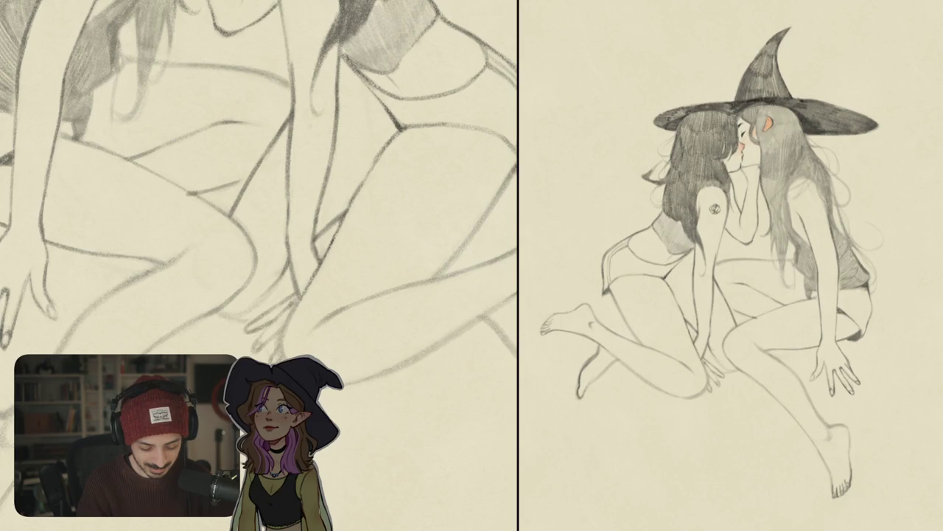
drag(272, 285, 247, 308)
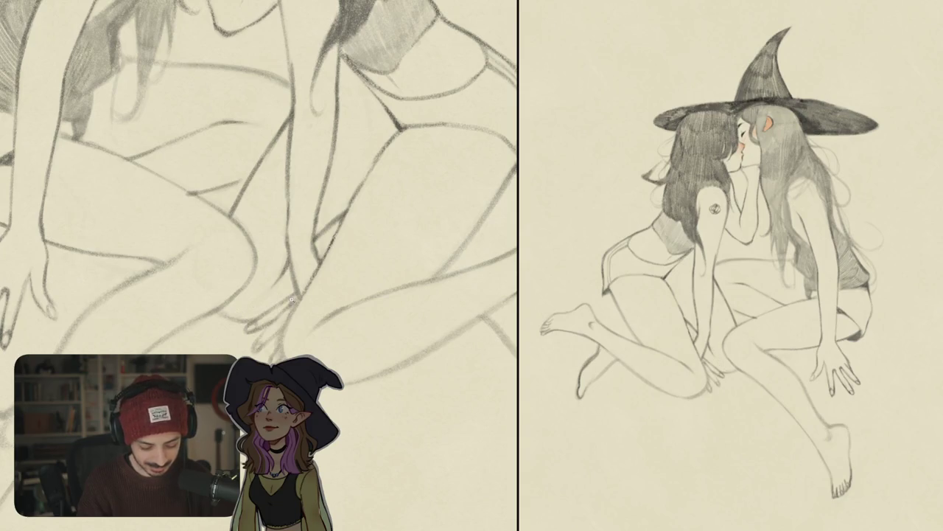
scroll(291, 298, down, 5)
scroll(291, 298, up, 5)
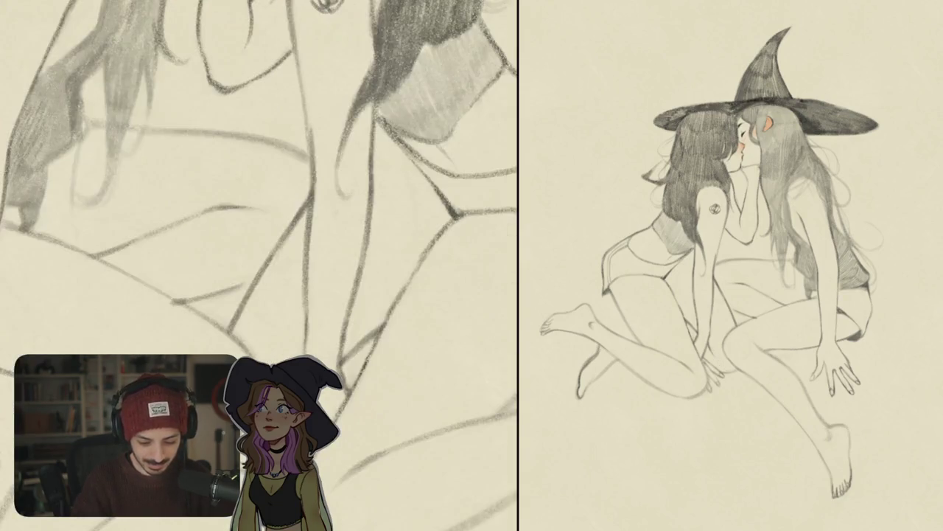
Sketch a pencil rose on the upper arm, joined to small circles, with a leaf beside it.
scroll(259, 266, up, 5)
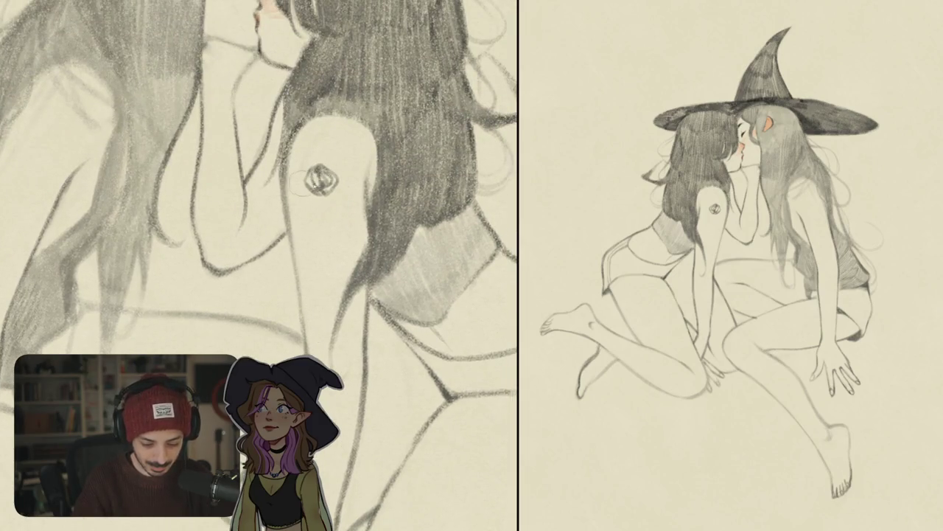
mouse_move(317, 160)
mouse_down()
mouse_move(332, 170)
mouse_move(313, 193)
mouse_move(335, 201)
mouse_up()
drag(333, 164, 341, 189)
mouse_move(338, 237)
mouse_down()
mouse_move(331, 260)
mouse_move(345, 262)
mouse_move(283, 250)
mouse_move(304, 280)
mouse_move(284, 281)
mouse_up()
key(ctrl+z)
key(ctrl+z)
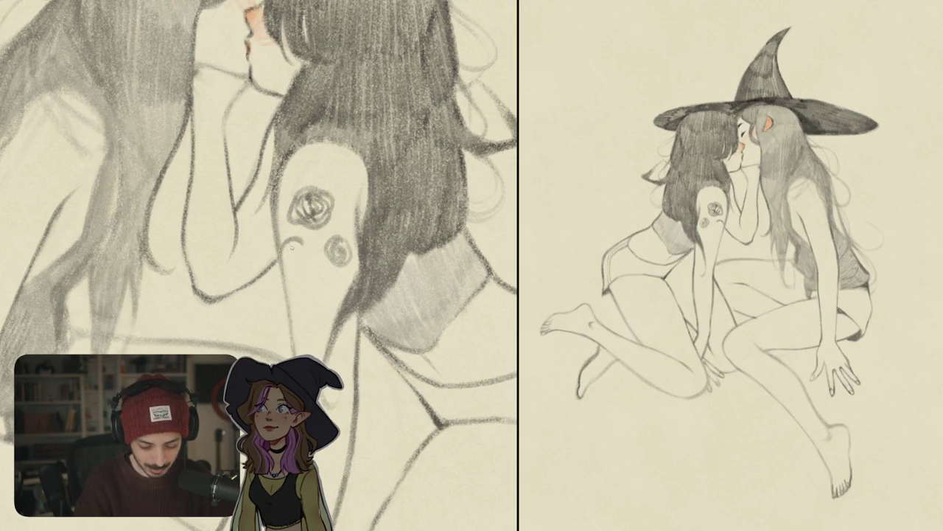
mouse_move(305, 244)
mouse_down()
mouse_move(298, 274)
mouse_move(286, 277)
mouse_move(300, 249)
mouse_move(287, 266)
mouse_up()
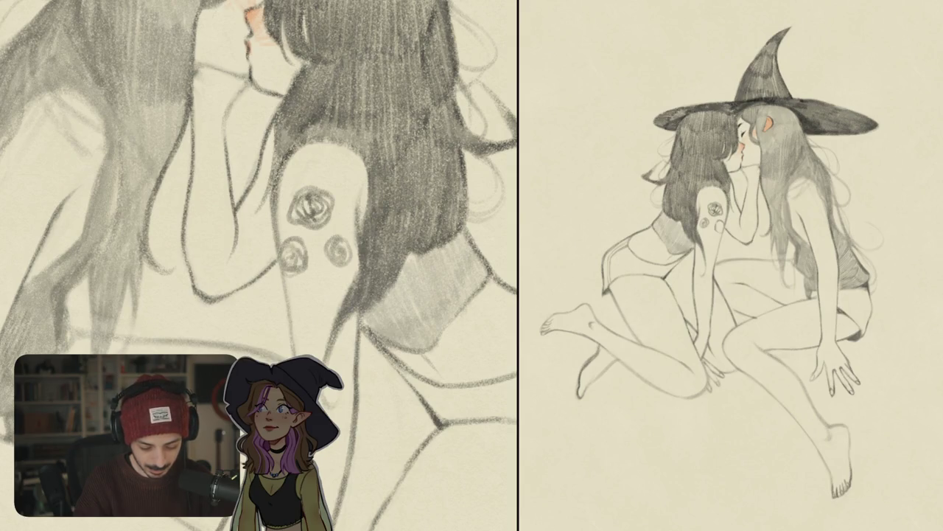
mouse_move(306, 227)
mouse_down()
mouse_move(321, 265)
mouse_move(326, 249)
mouse_up()
mouse_move(334, 201)
mouse_down()
mouse_move(336, 217)
mouse_move(348, 183)
mouse_move(351, 207)
mouse_move(336, 214)
mouse_move(345, 189)
mouse_up()
Flip the canvas to check, undo the leaf and one circle, then add a dark dot with loops.
key(m)
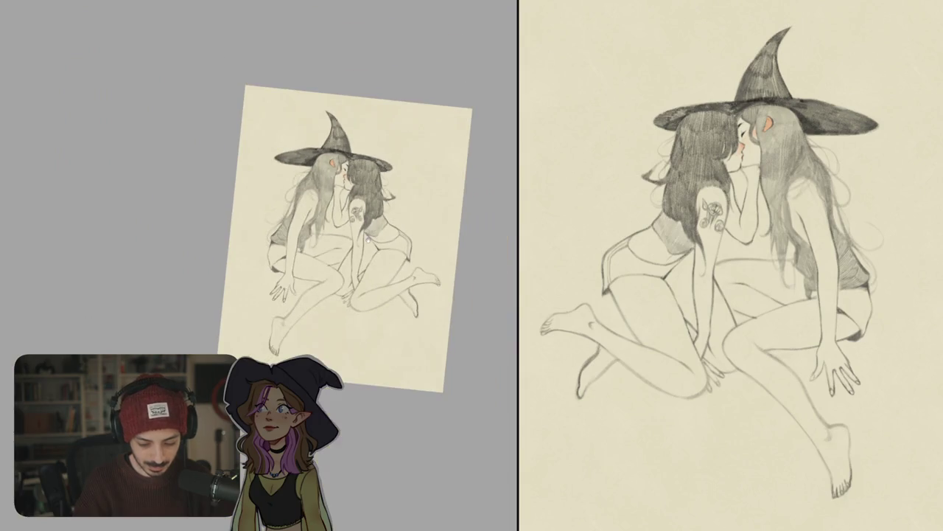
key(ctrl+z)
key(ctrl+z)
key(ctrl+z)
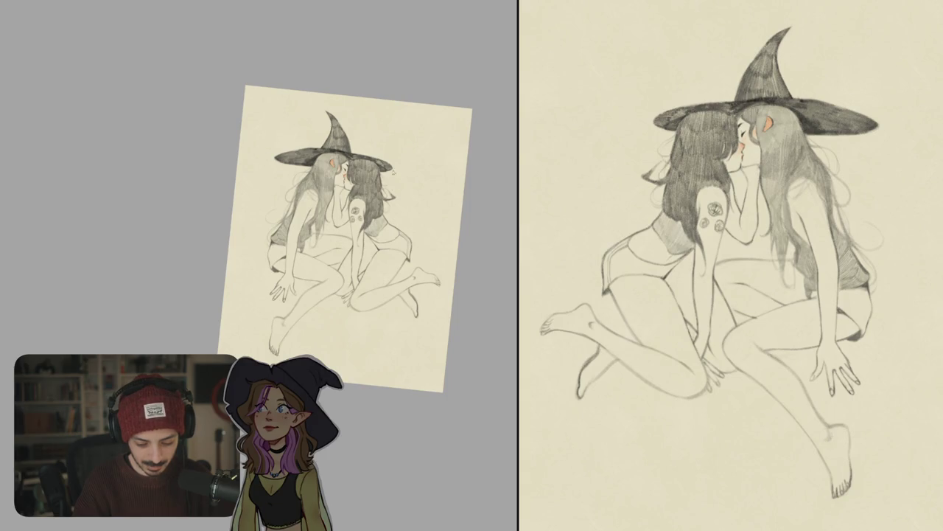
scroll(355, 210, up, 5)
key(ctrl+z)
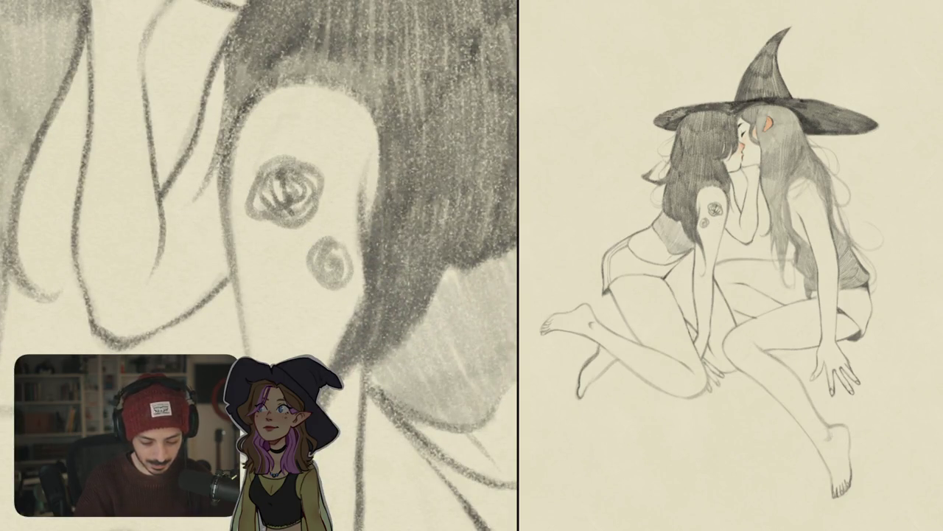
mouse_move(280, 219)
mouse_down()
mouse_move(239, 243)
mouse_move(306, 278)
mouse_move(293, 218)
mouse_up()
drag(262, 246, 279, 270)
mouse_move(270, 222)
mouse_down()
mouse_move(235, 265)
mouse_move(237, 280)
mouse_move(265, 300)
mouse_move(303, 288)
mouse_move(308, 238)
mouse_move(291, 227)
mouse_up()
scroll(258, 266, down, 5)
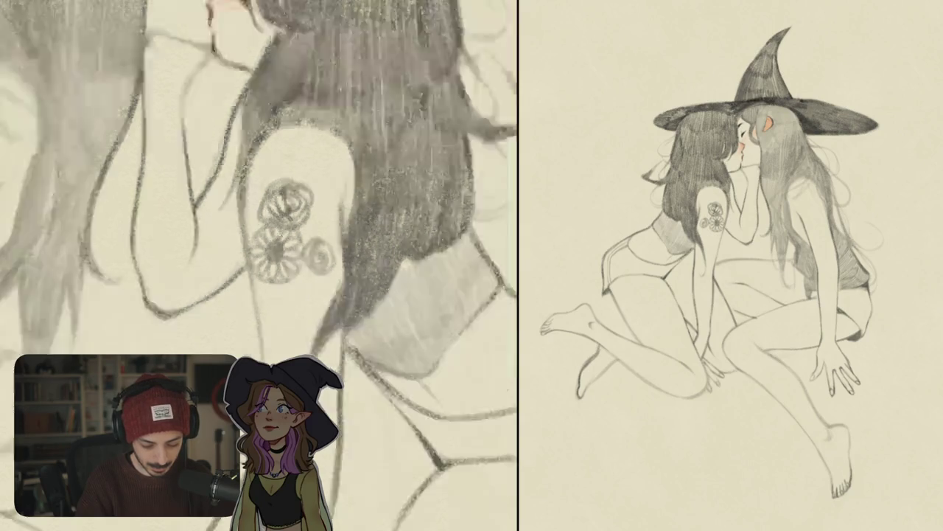
scroll(258, 265, down, 5)
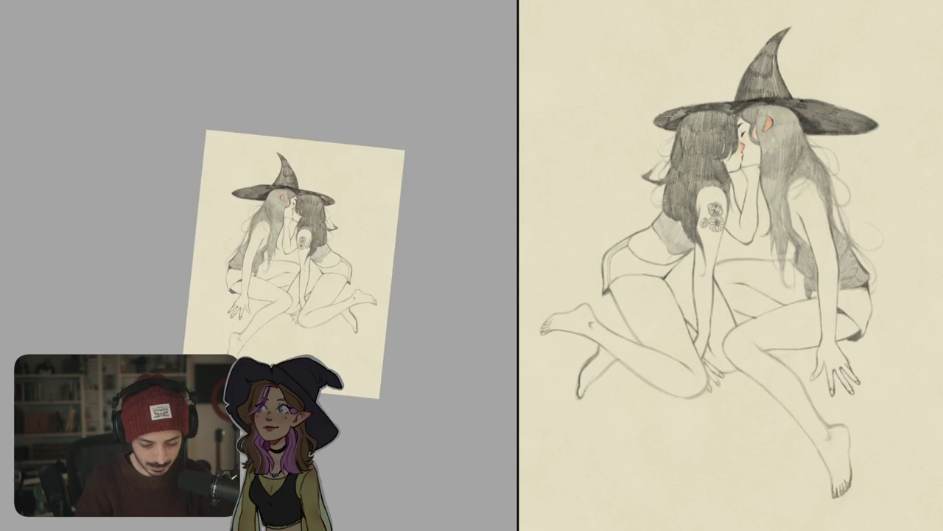
Add dark accents to the upper tattoo flower and its right edge.
scroll(258, 265, up, 5)
mouse_move(298, 242)
mouse_down()
mouse_move(309, 219)
mouse_move(311, 246)
mouse_move(313, 230)
mouse_up()
mouse_move(309, 240)
mouse_down()
mouse_move(314, 229)
mouse_move(324, 237)
mouse_up()
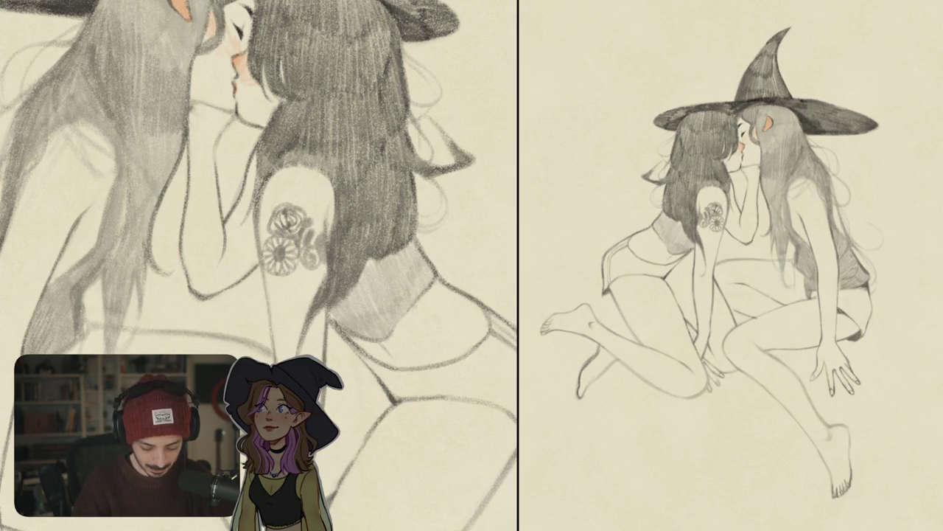
Hatch the dark hair edge where it meets the arm and shoulder.
mouse_move(337, 197)
mouse_down()
mouse_move(338, 258)
mouse_move(348, 225)
mouse_up()
mouse_move(336, 177)
mouse_down()
mouse_move(338, 203)
mouse_move(352, 207)
mouse_move(305, 268)
mouse_up()
drag(318, 243, 298, 274)
drag(301, 271, 289, 277)
drag(331, 208, 322, 249)
drag(328, 186, 323, 234)
mouse_move(335, 162)
mouse_down()
mouse_move(327, 200)
mouse_move(330, 219)
mouse_move(338, 214)
mouse_up()
mouse_move(350, 138)
mouse_down()
mouse_move(339, 159)
mouse_move(347, 193)
mouse_move(341, 207)
mouse_up()
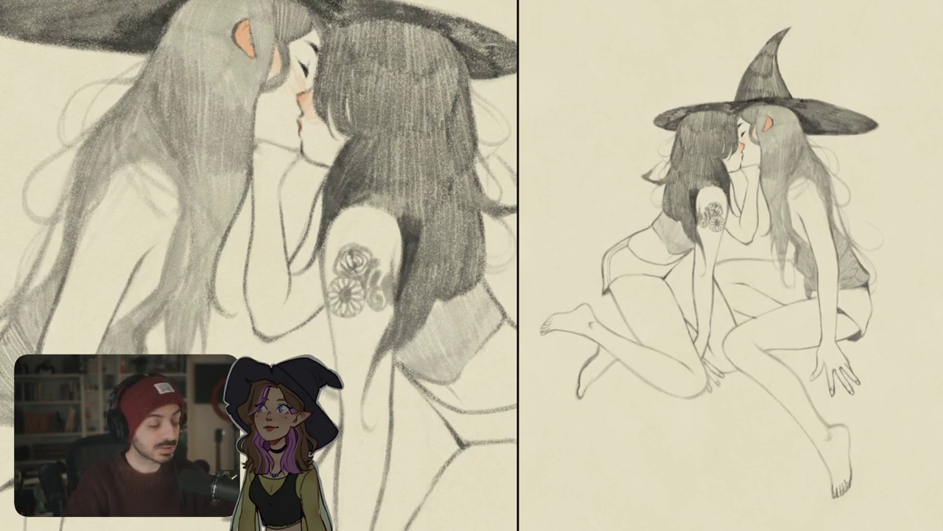
Continue the pencil hatching down the dark hair, right of the tattoo.
drag(346, 221, 382, 196)
drag(373, 230, 397, 195)
drag(395, 256, 402, 202)
drag(388, 283, 397, 255)
drag(373, 317, 390, 278)
mouse_move(371, 332)
mouse_down()
mouse_move(385, 290)
mouse_move(364, 323)
mouse_up()
scroll(258, 266, down, 2)
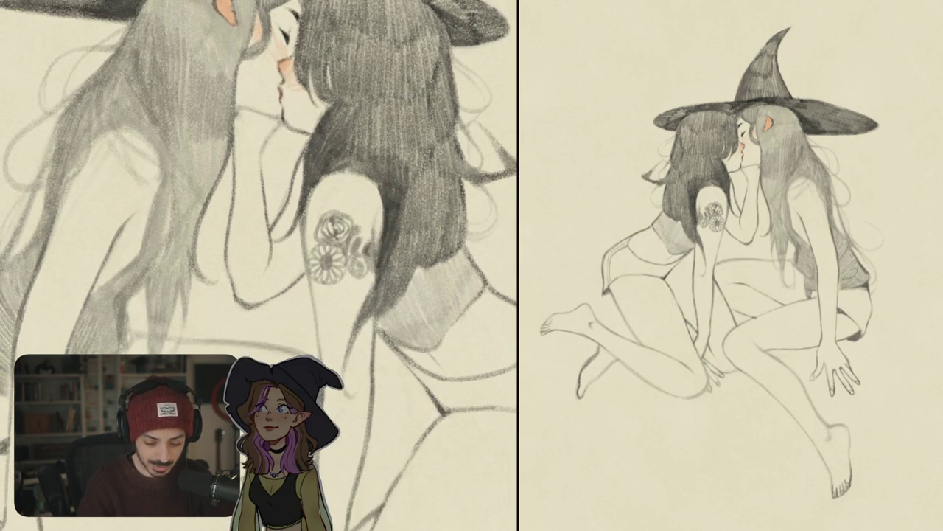
drag(357, 255, 361, 236)
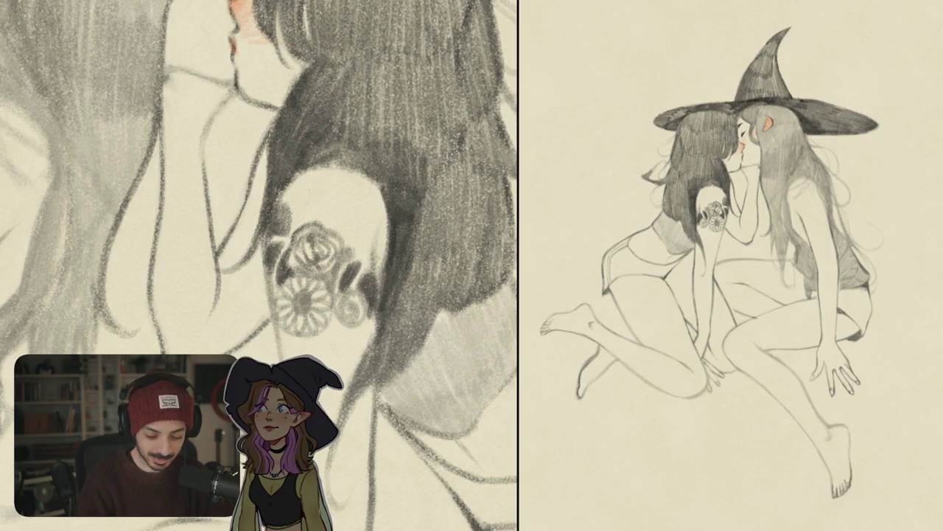
Thicken the arm line and shade the small petals inside the tattoo.
mouse_move(328, 188)
mouse_down()
mouse_move(295, 205)
mouse_move(305, 176)
mouse_move(342, 178)
mouse_up()
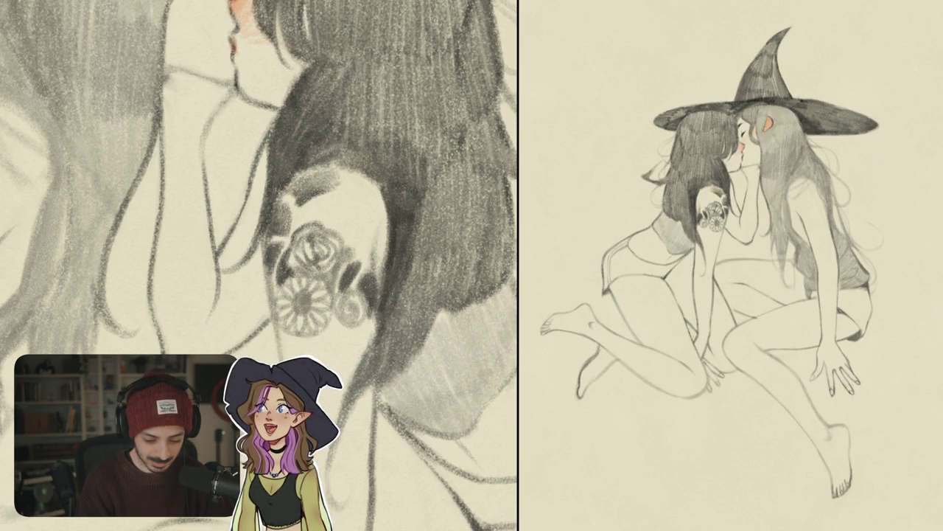
drag(290, 196, 313, 218)
scroll(259, 265, down, 5)
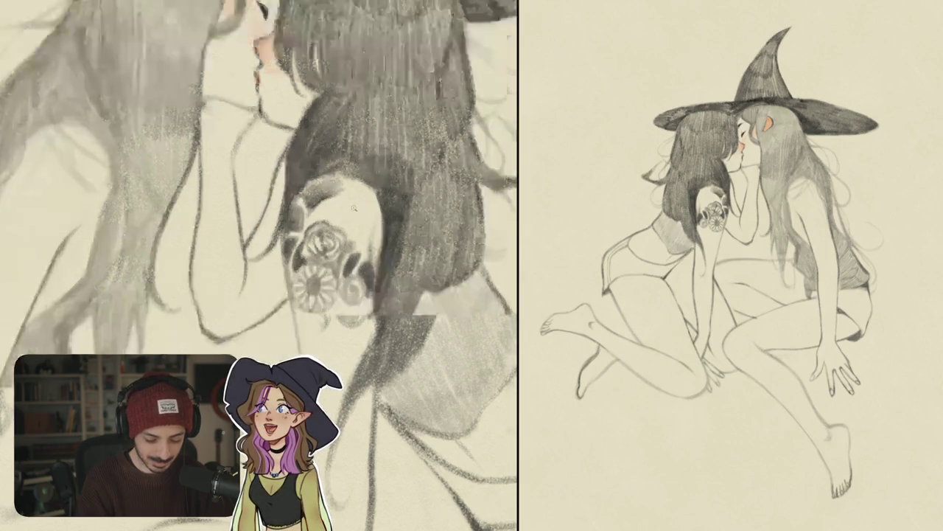
scroll(351, 225, up, 5)
mouse_move(348, 186)
mouse_down()
mouse_move(371, 184)
mouse_move(373, 212)
mouse_move(338, 229)
mouse_up()
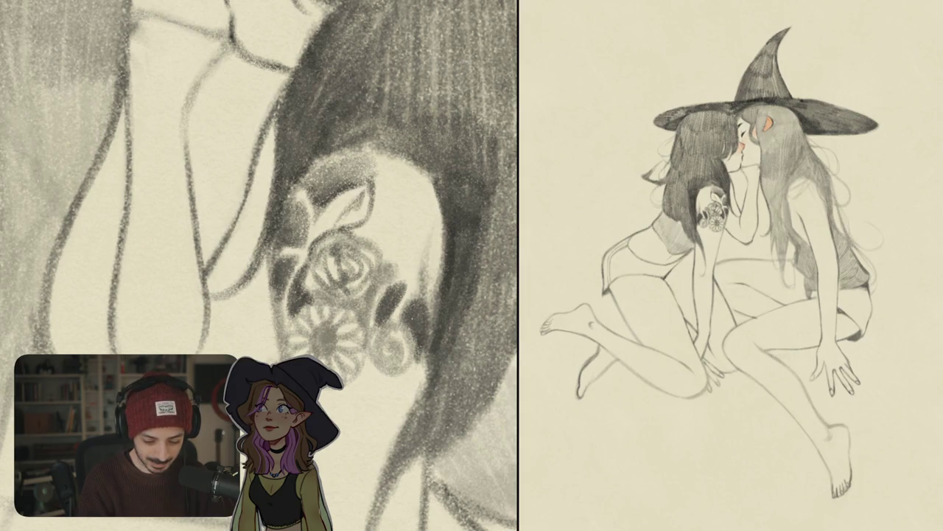
drag(359, 216, 338, 227)
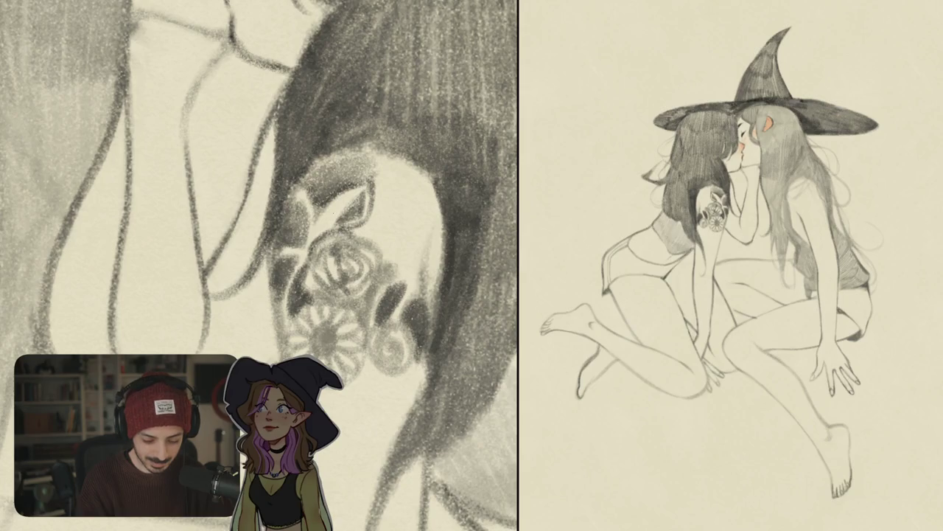
drag(349, 195, 327, 224)
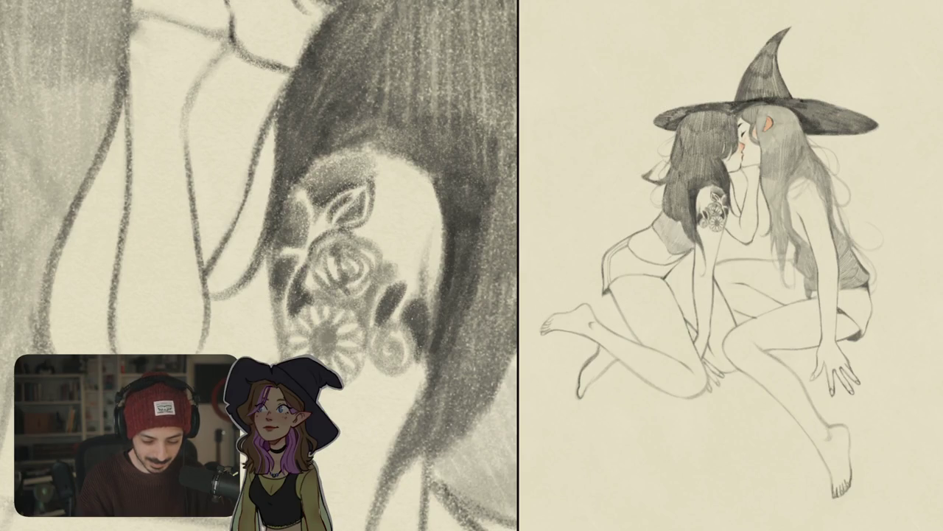
Zoom out to check, erase the arc above the tattoo, and add a dark dot.
key(ctrl+0)
scroll(372, 251, down, 3)
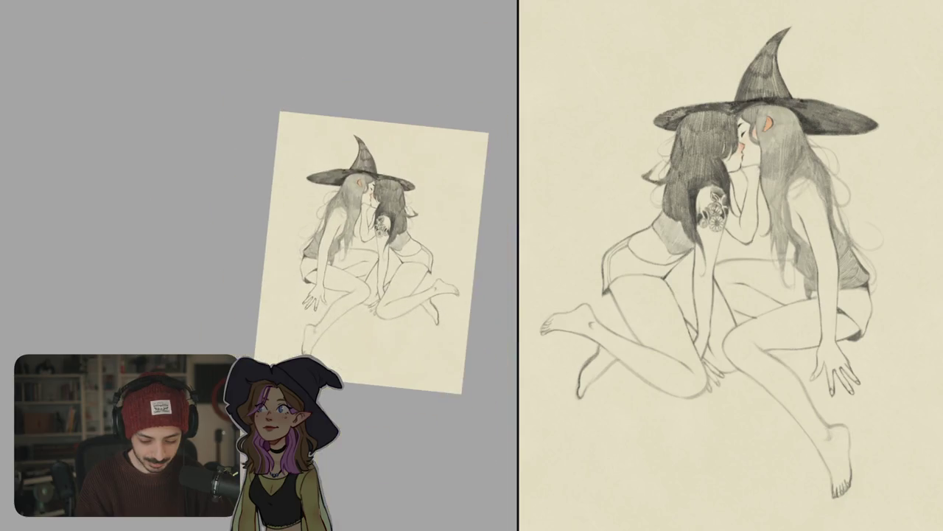
scroll(448, 276, up, 5)
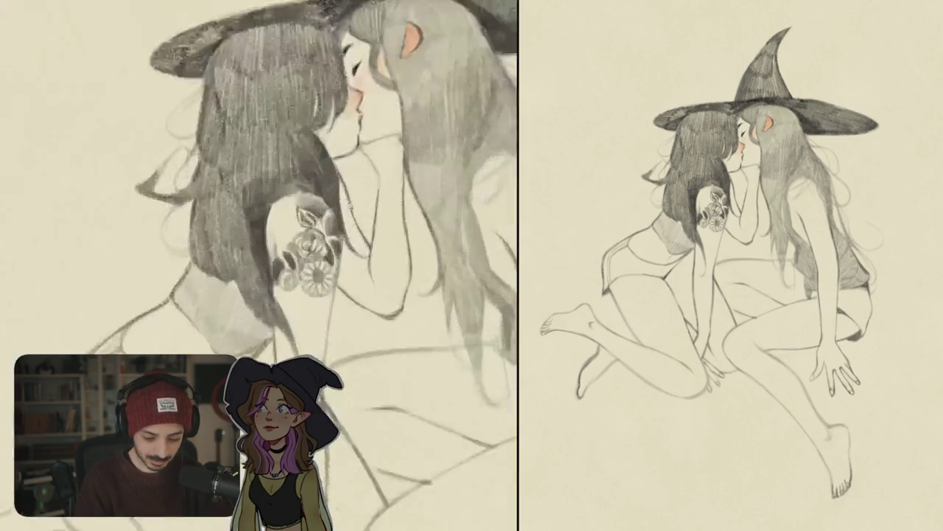
scroll(448, 276, up, 2)
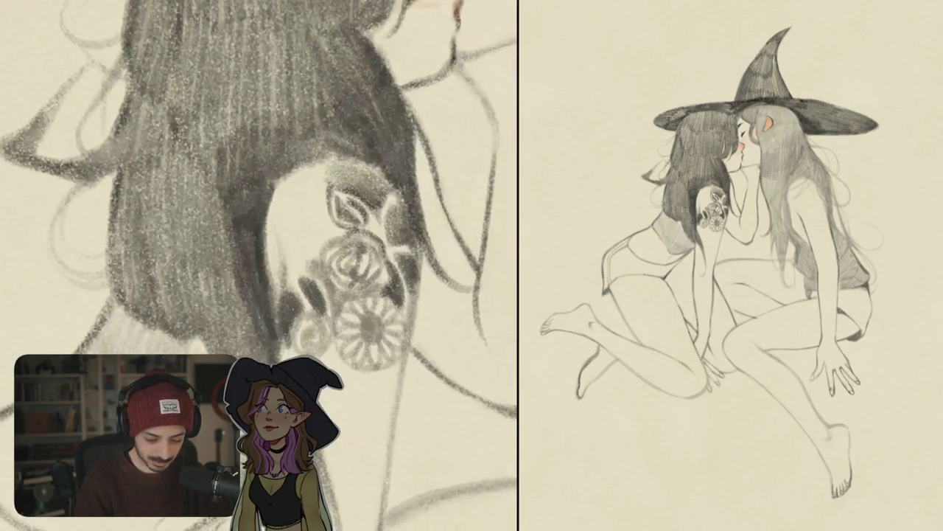
mouse_move(282, 210)
mouse_down()
mouse_move(311, 201)
mouse_move(316, 243)
mouse_move(324, 198)
mouse_move(319, 223)
mouse_move(296, 207)
mouse_move(299, 218)
mouse_up()
click(312, 195)
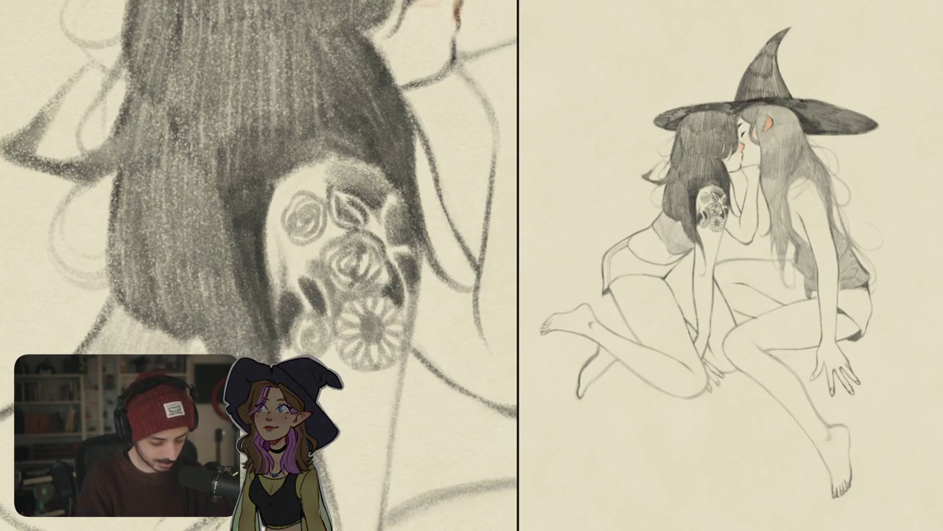